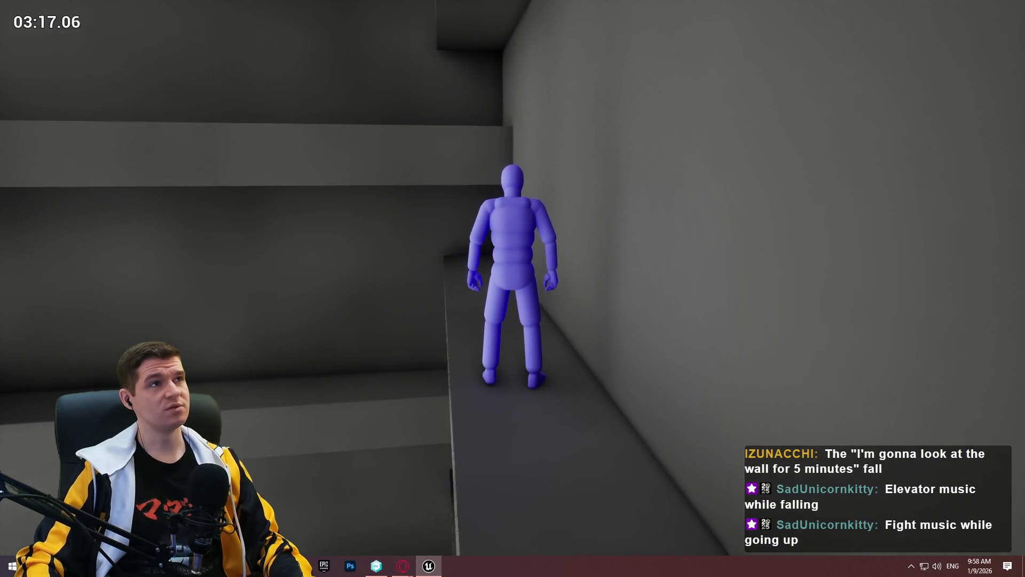
End the play test and bring up the 'elden ring caelid tower' image results.
key(Escape)
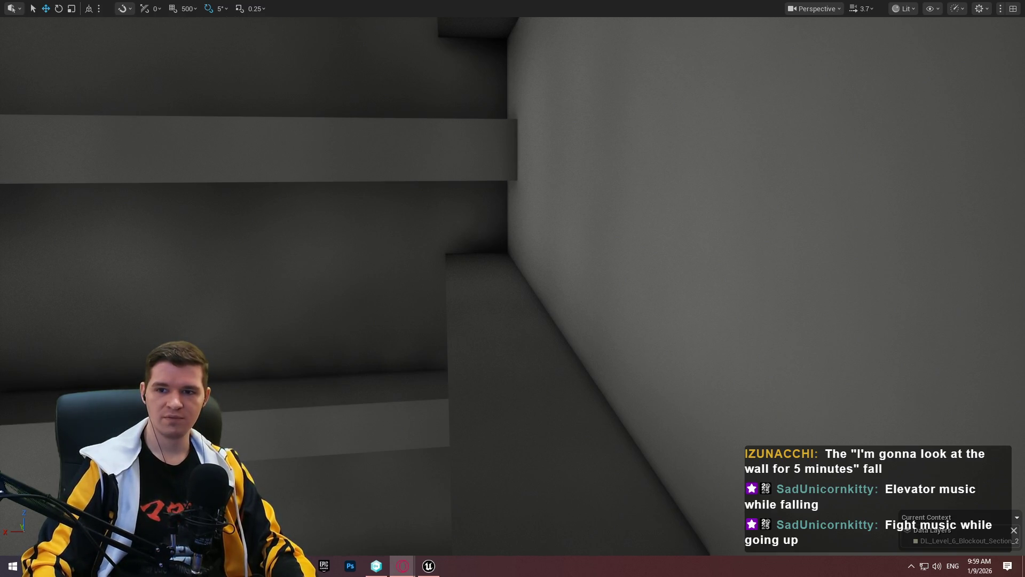
click(261, 191)
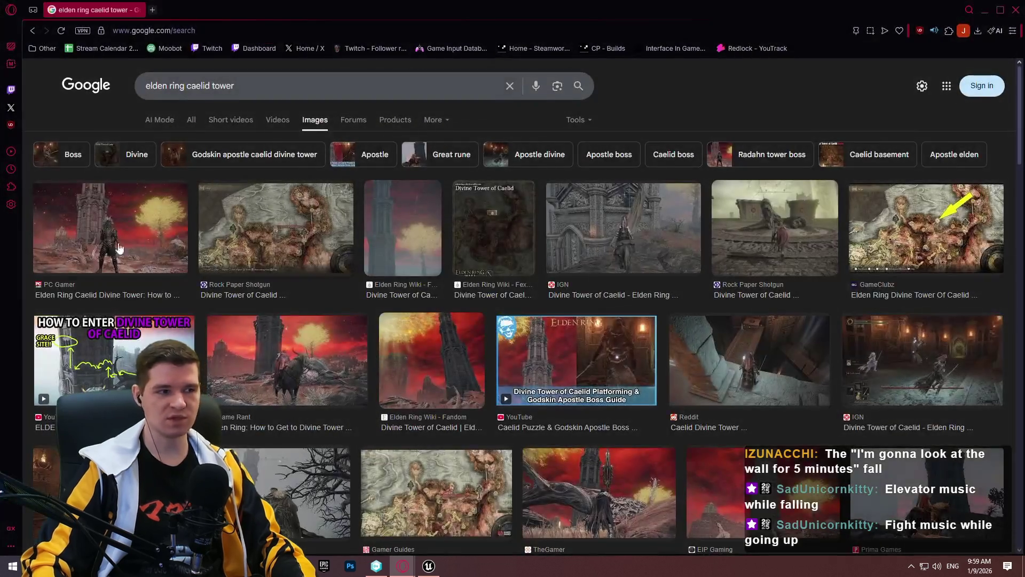
Browse the Divine Tower of Caelid references, preview the puzzle image, then close the browser.
scroll(587, 302, down, 4)
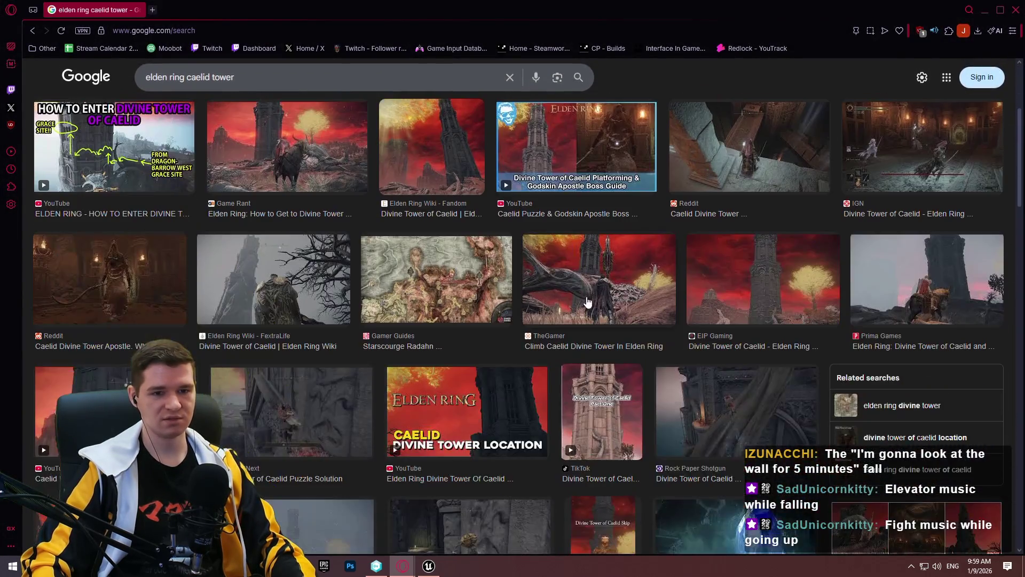
scroll(586, 303, down, 4)
click(311, 243)
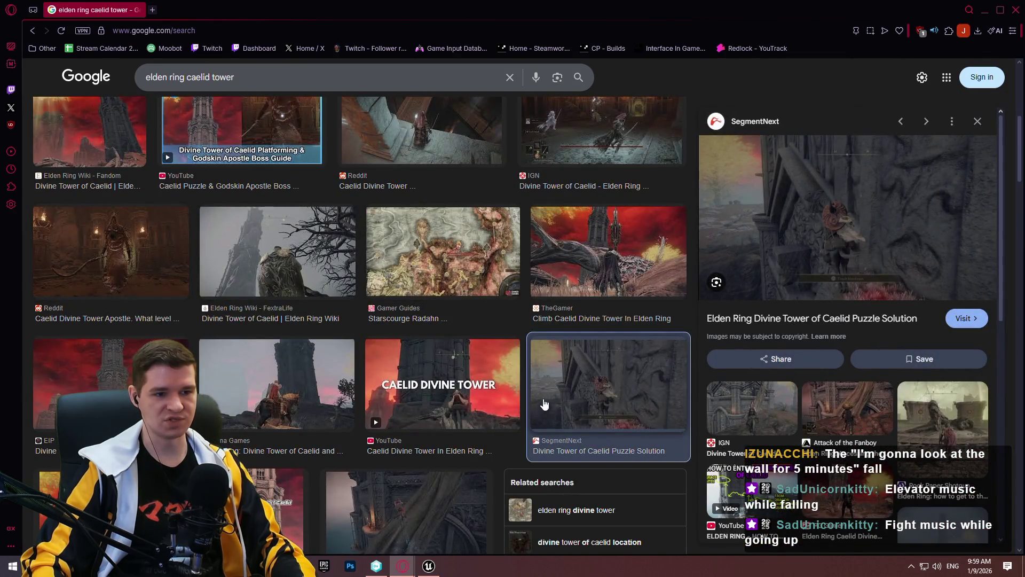
scroll(523, 373, down, 4)
scroll(436, 343, up, 2)
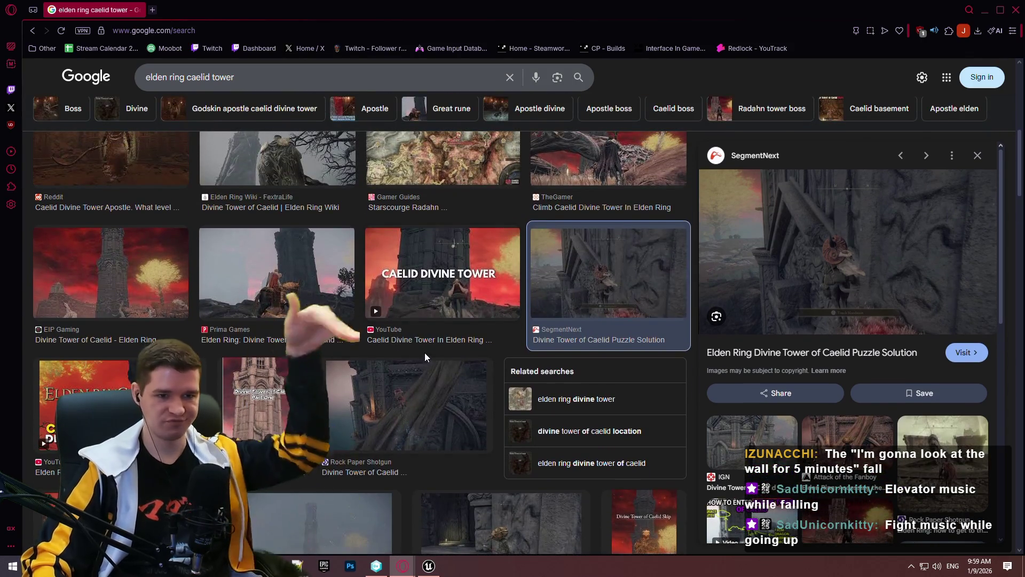
scroll(402, 347, down, 4)
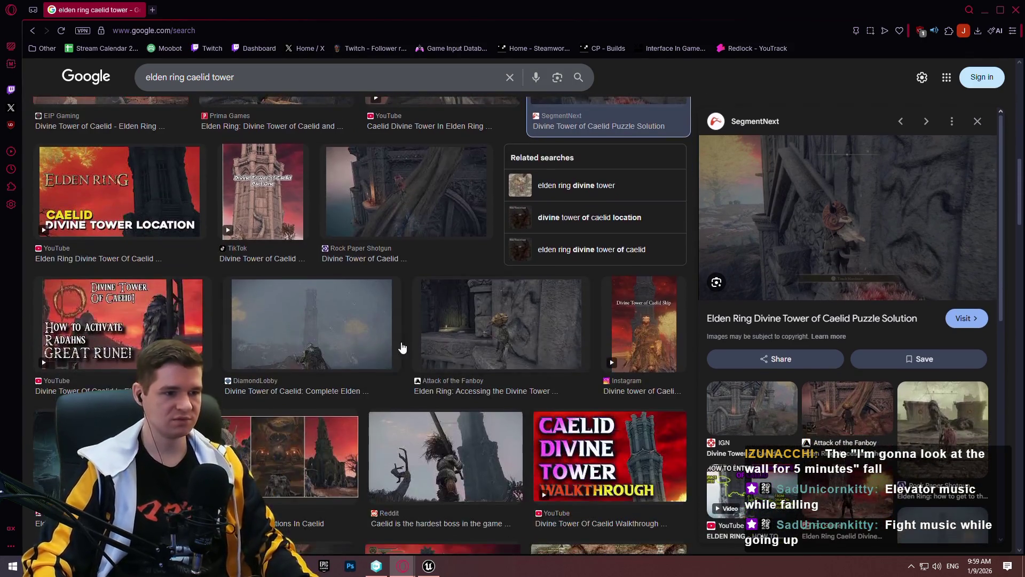
scroll(481, 341, down, 2)
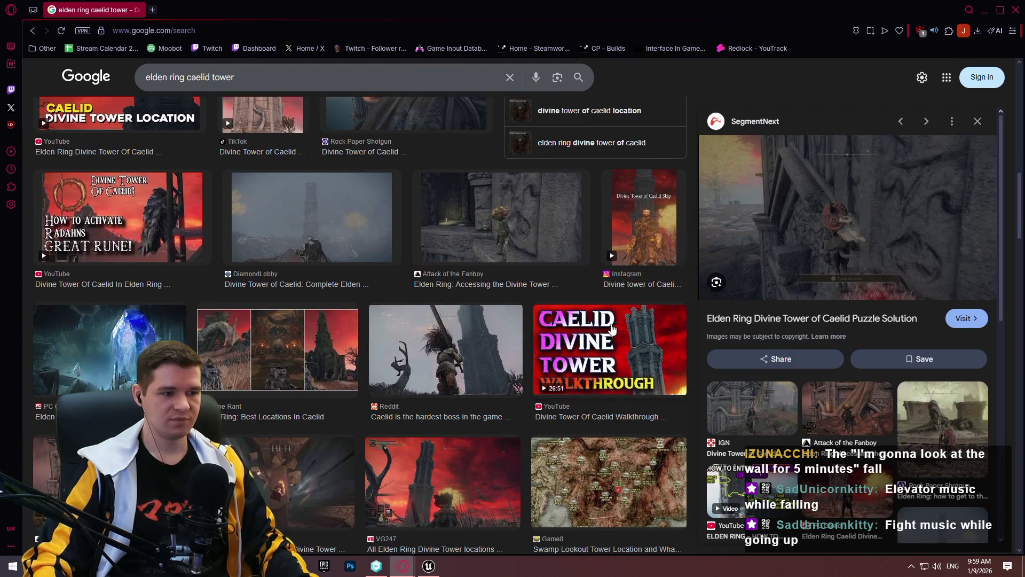
click(1014, 10)
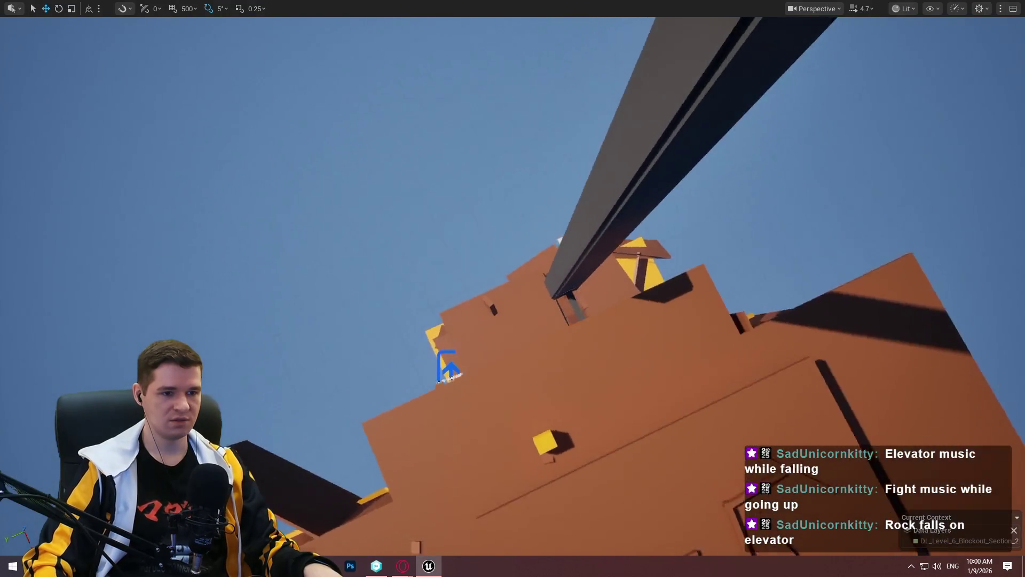
Fly the camera beneath the blockout, then exit immersive mode to restore all editor panels.
scroll(513, 286, up, 3)
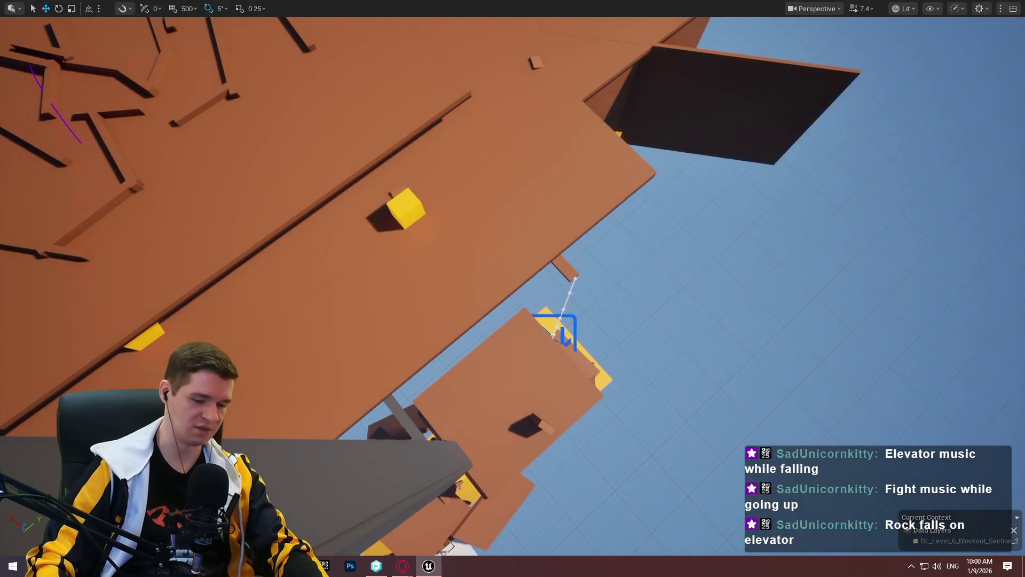
right_click(736, 188)
key(F11)
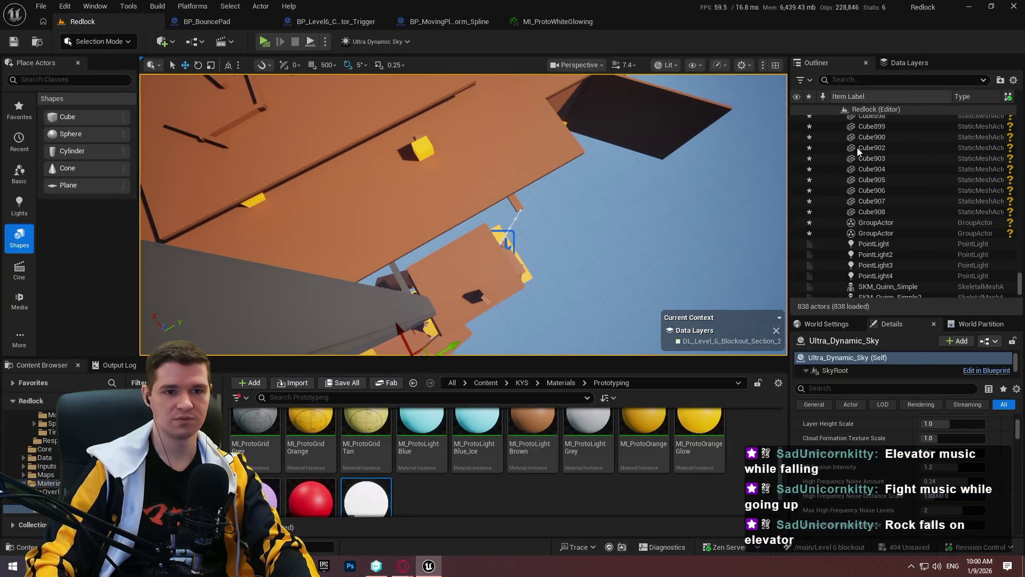
Save All level changes, checking out the modified assets so the save completes.
click(38, 6)
click(74, 155)
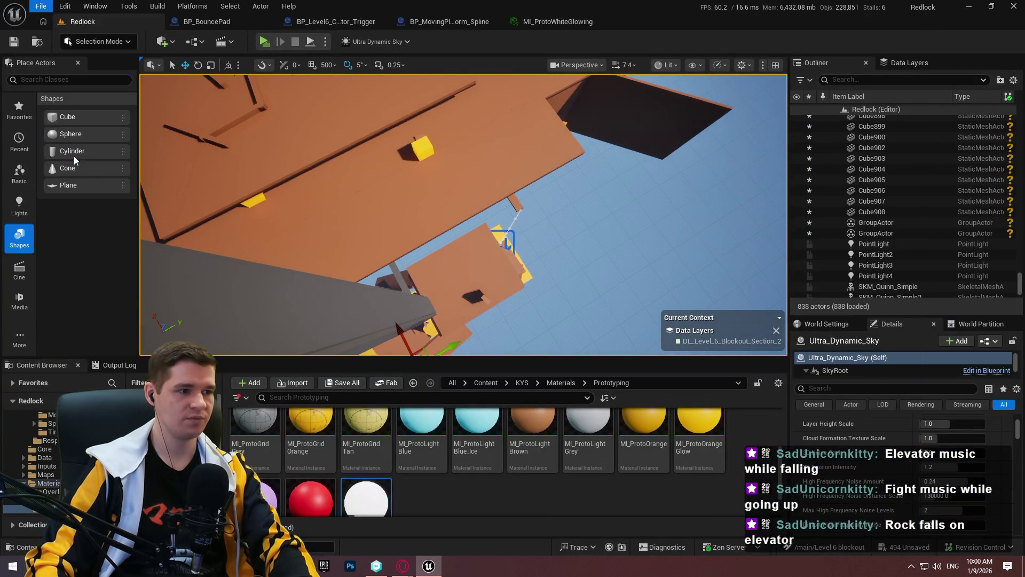
click(525, 403)
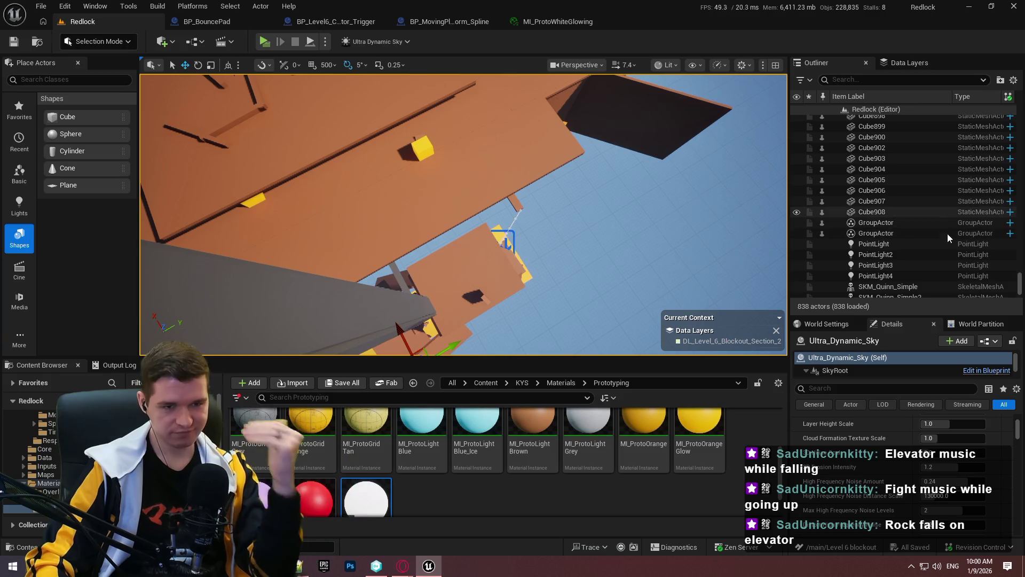
click(908, 62)
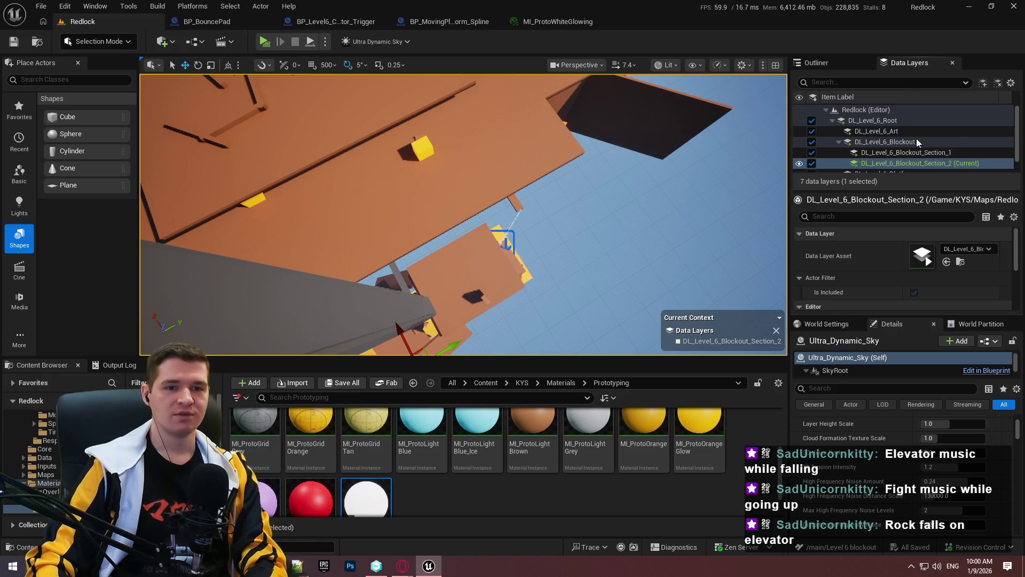
Create DL_Level_6_Blockout_Section_3 as an asset in KYS/Maps/RedlockLayers, nested under DL_Level_6_Blockout.
right_click(903, 207)
mouse_move(893, 240)
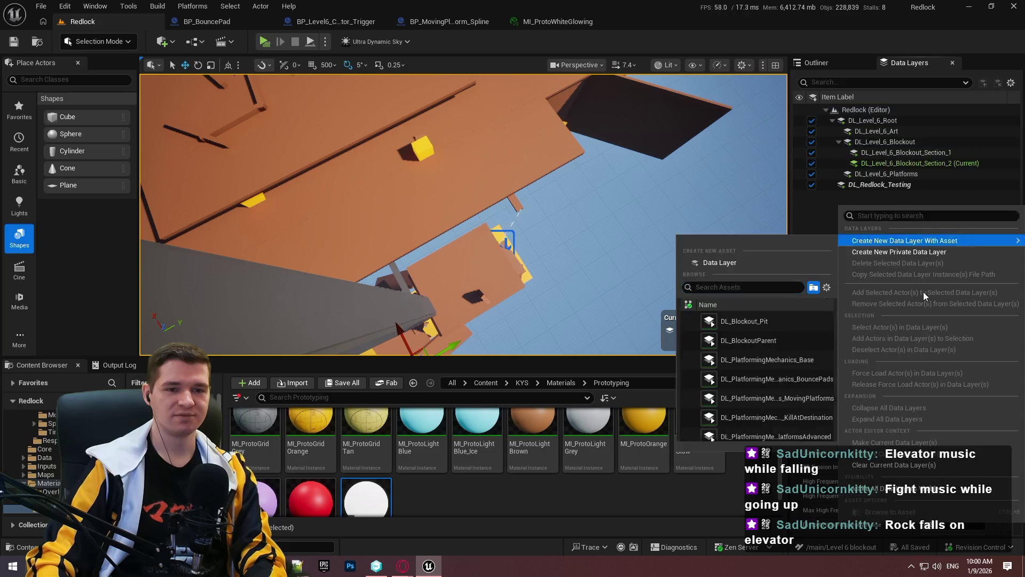
click(740, 263)
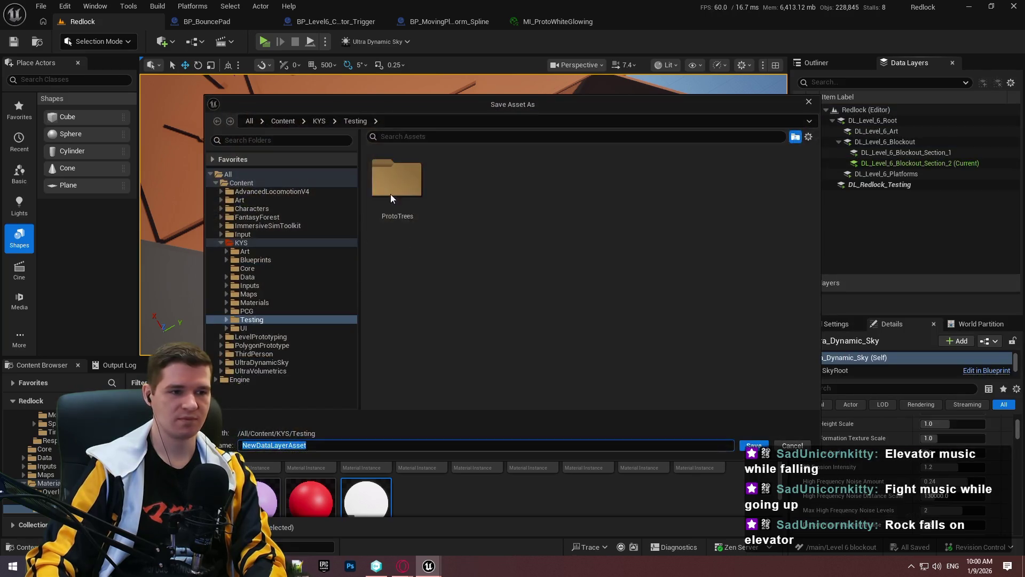
click(316, 120)
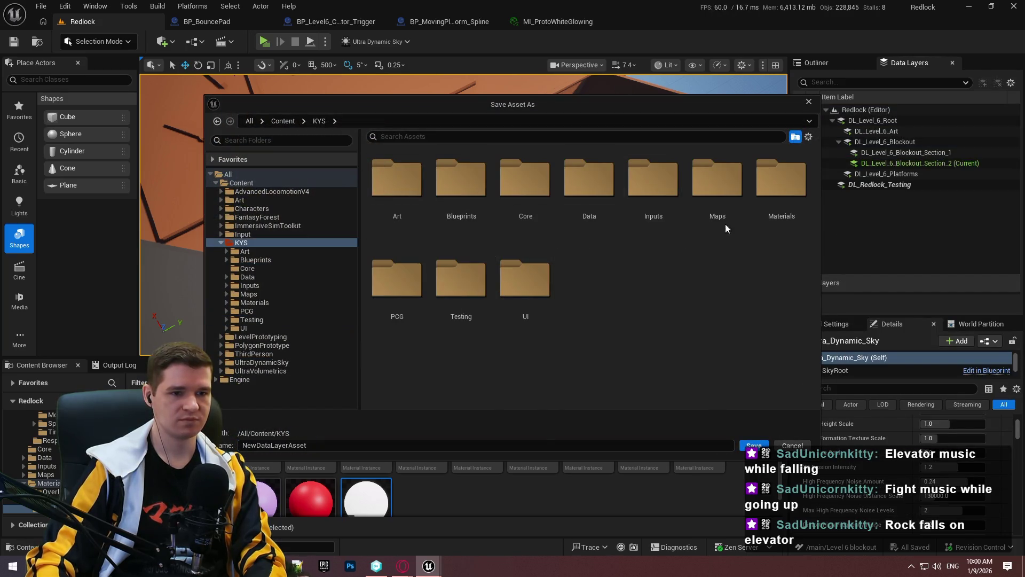
double_click(728, 197)
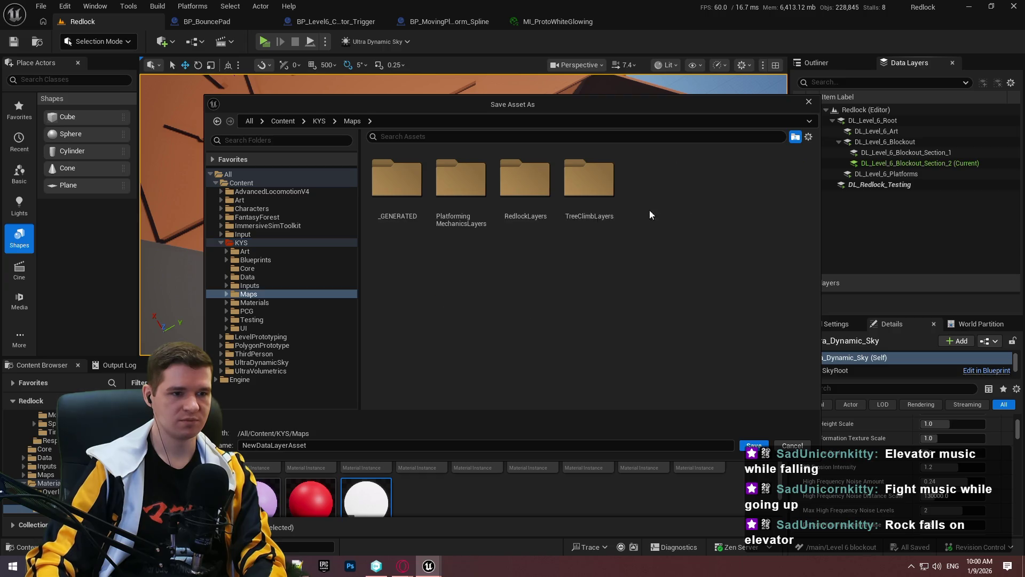
double_click(542, 192)
click(505, 228)
click(403, 443)
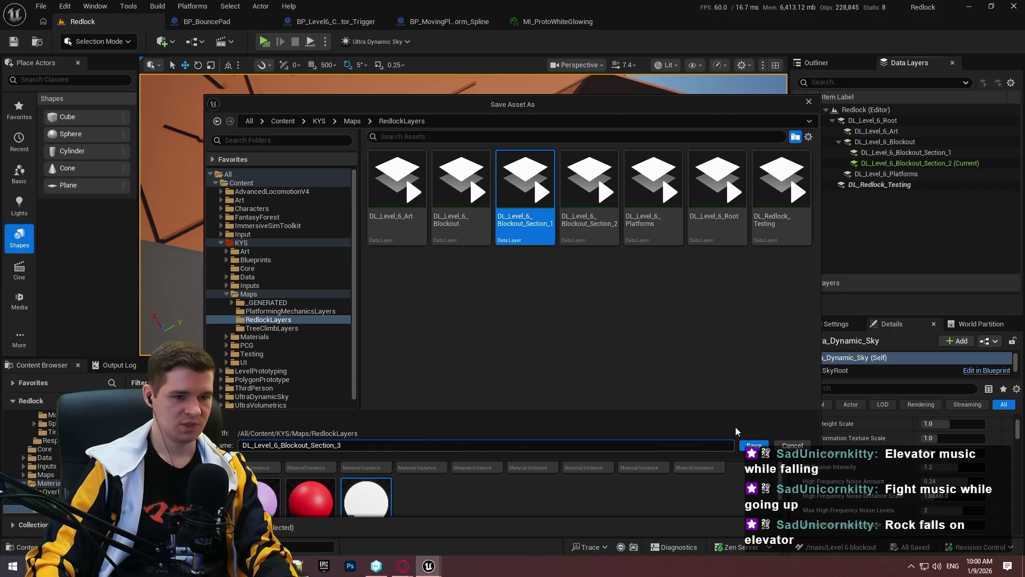
click(753, 445)
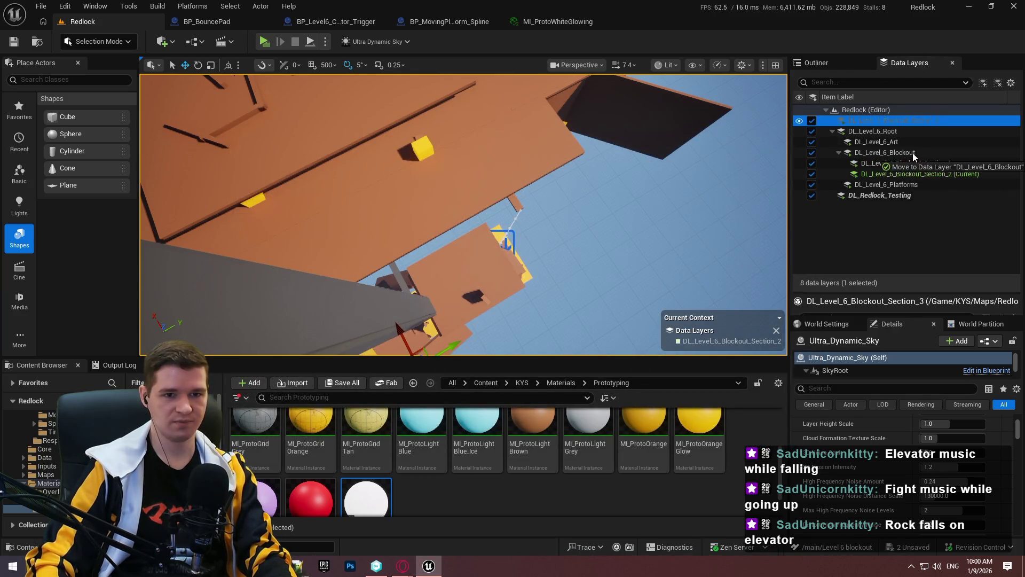
drag(912, 153, 912, 153)
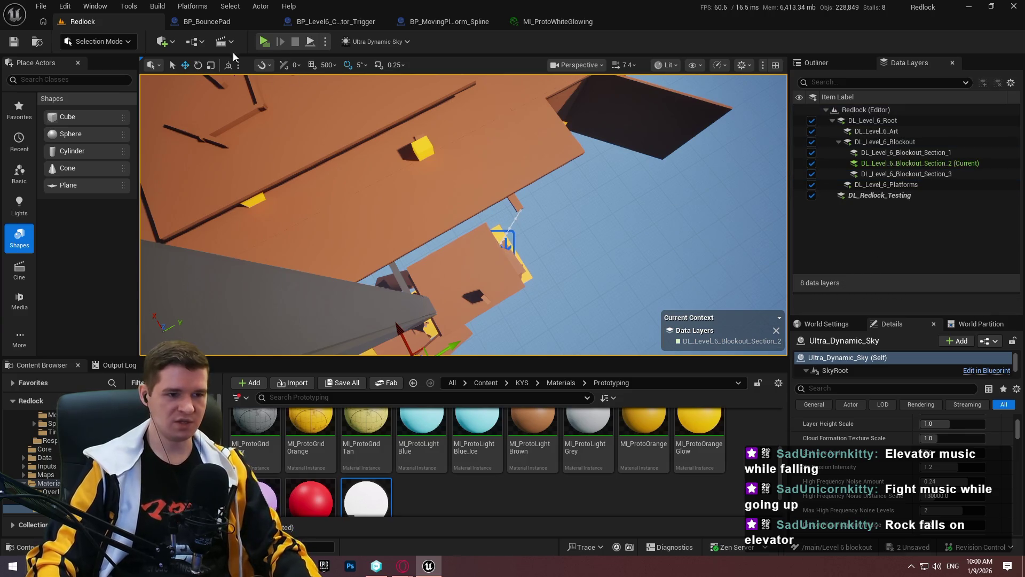
drag(463, 214, 504, 184)
Fly down to the white block above the pillar and make Section_3 a current data layer.
scroll(483, 201, up, 2)
scroll(492, 195, up, 1)
key(Escape)
drag(579, 207, 614, 220)
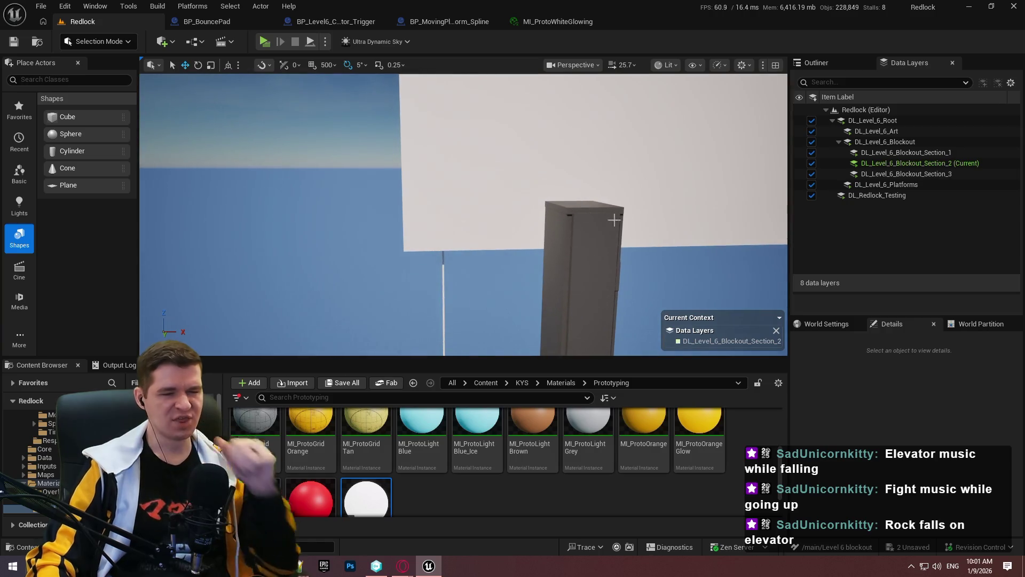
click(928, 174)
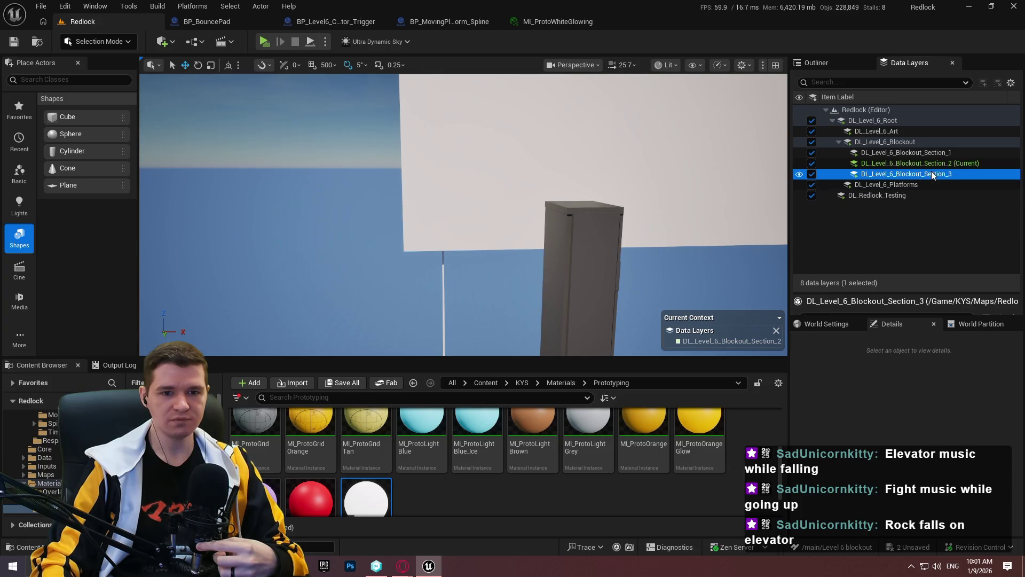
right_click(932, 174)
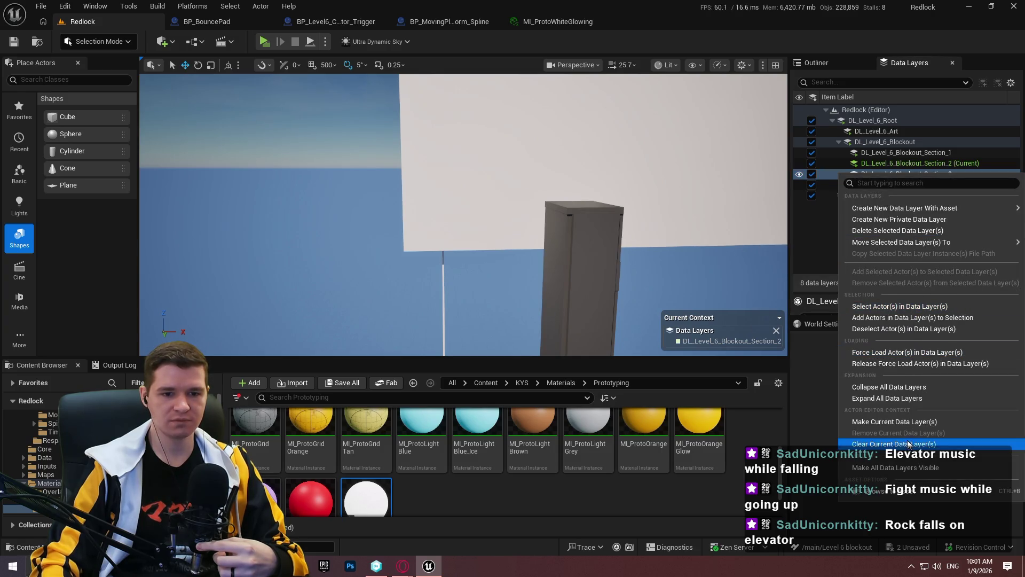
click(887, 422)
Clear all current data layers, set Section_3 alone as current, and select the white wall block.
right_click(940, 163)
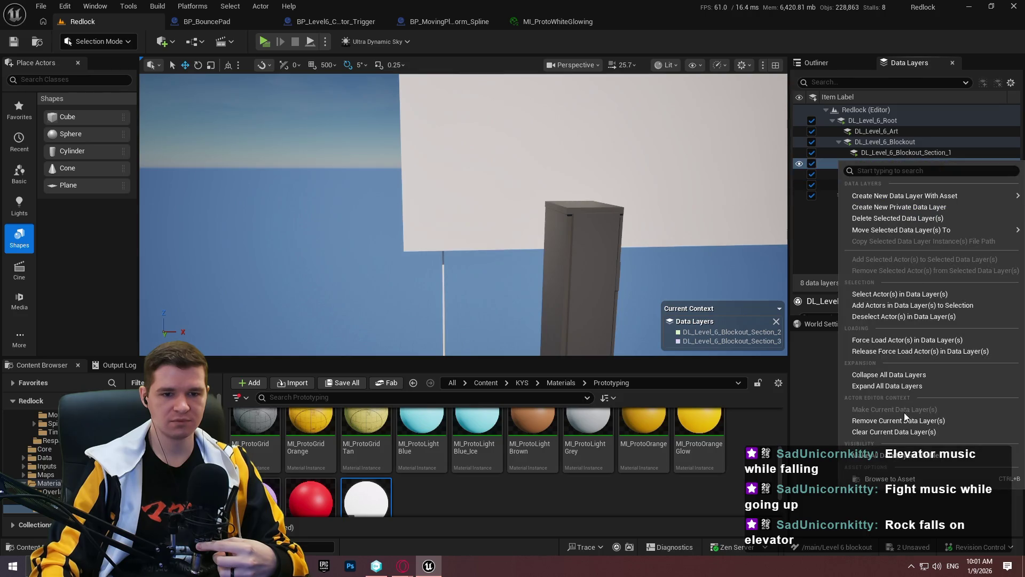
click(884, 436)
right_click(924, 176)
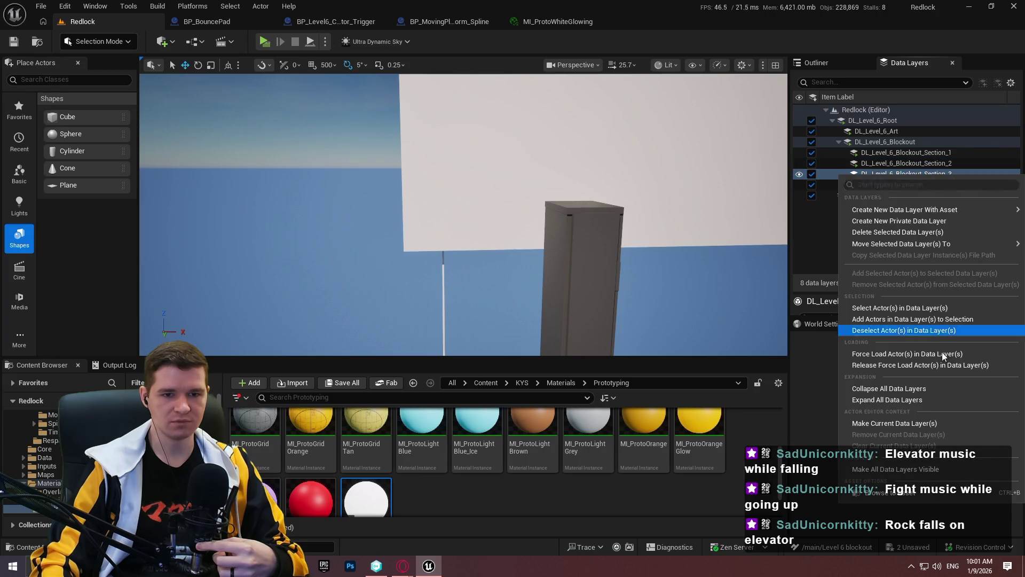
click(887, 422)
drag(648, 130, 648, 130)
click(647, 130)
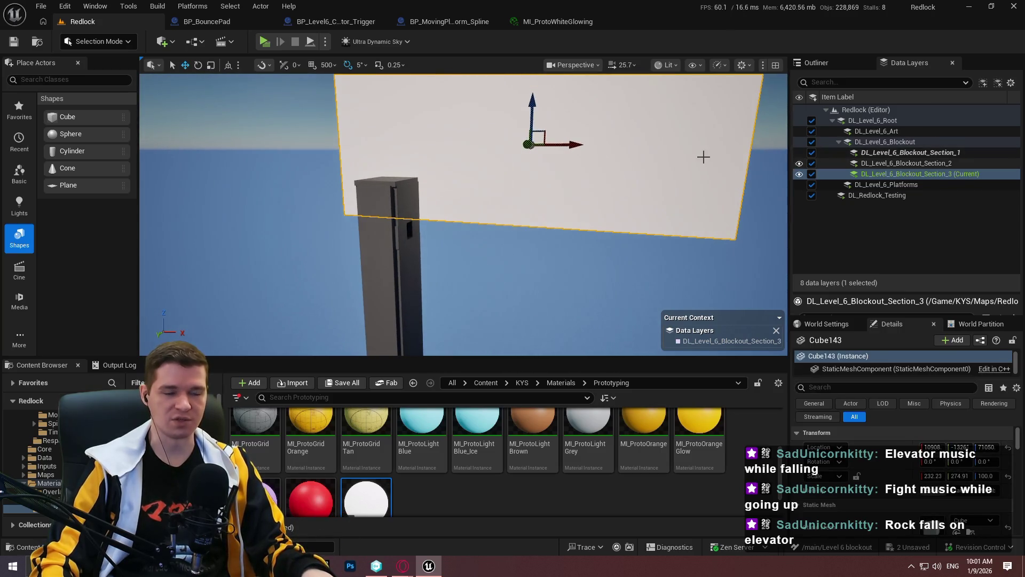
Delete the white wall block Cube143 sitting above the dark pillar.
drag(702, 155, 653, 167)
key(Delete)
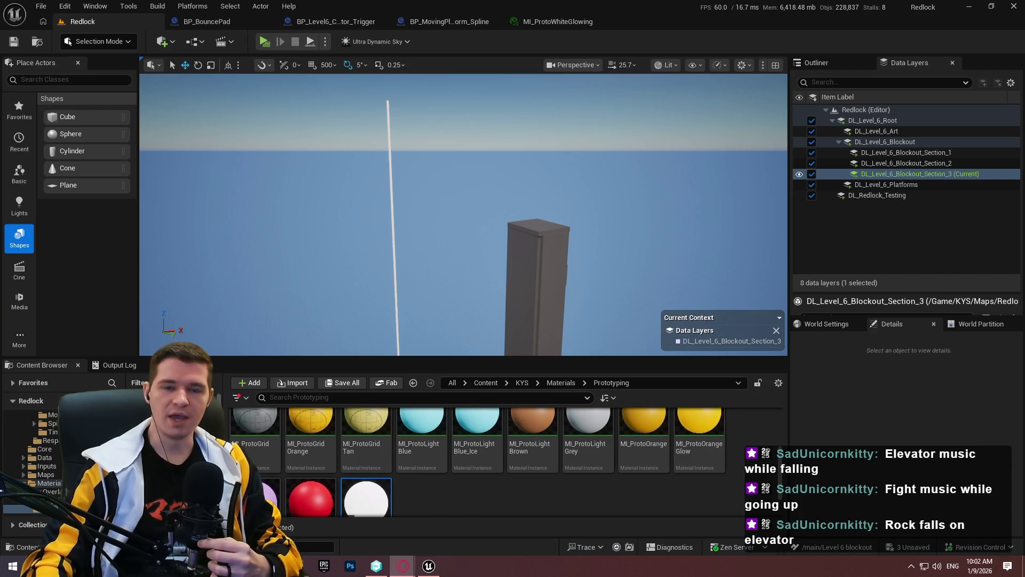
drag(539, 186, 539, 186)
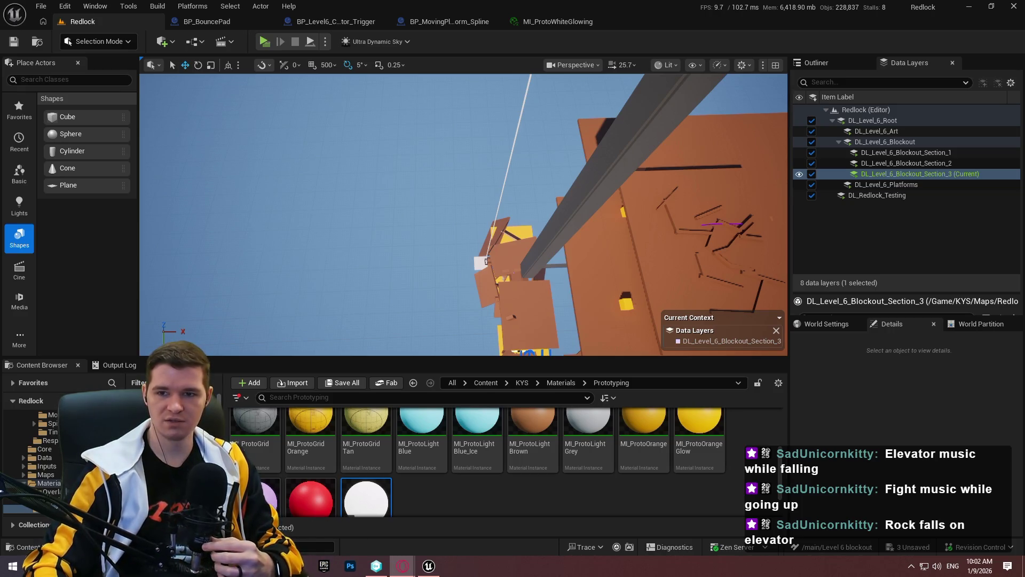
Preview ventilation shaft references (Wikipedia shaft, round tunnel, cradle shaft, railway tunnel), then close the browser.
drag(431, 212, 444, 227)
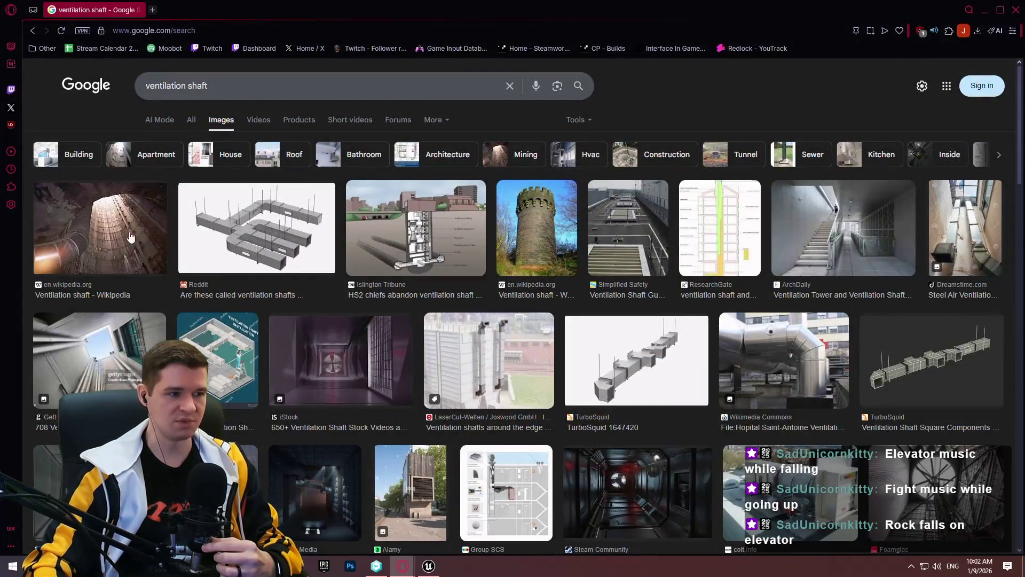
click(130, 237)
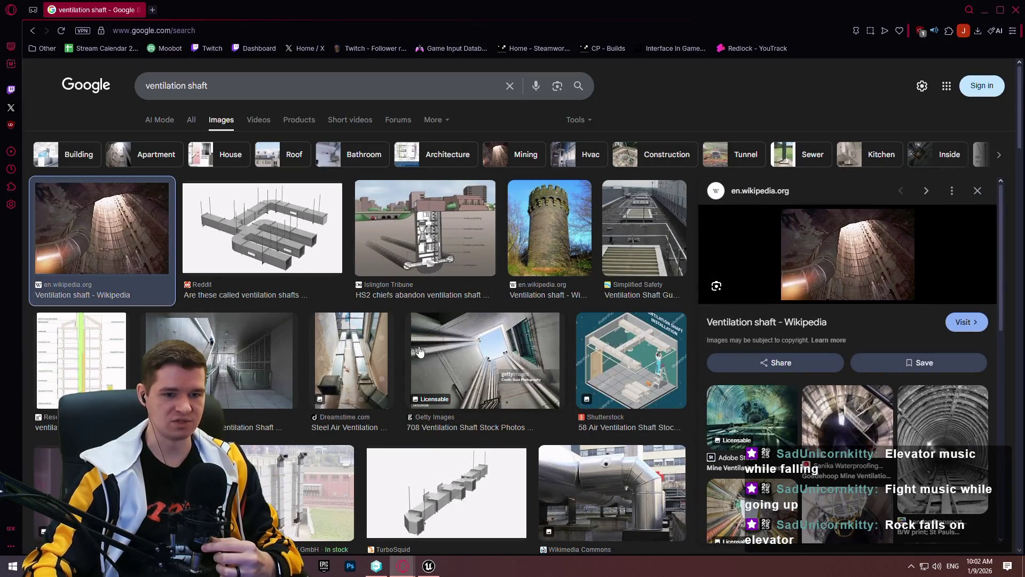
scroll(234, 263, down, 5)
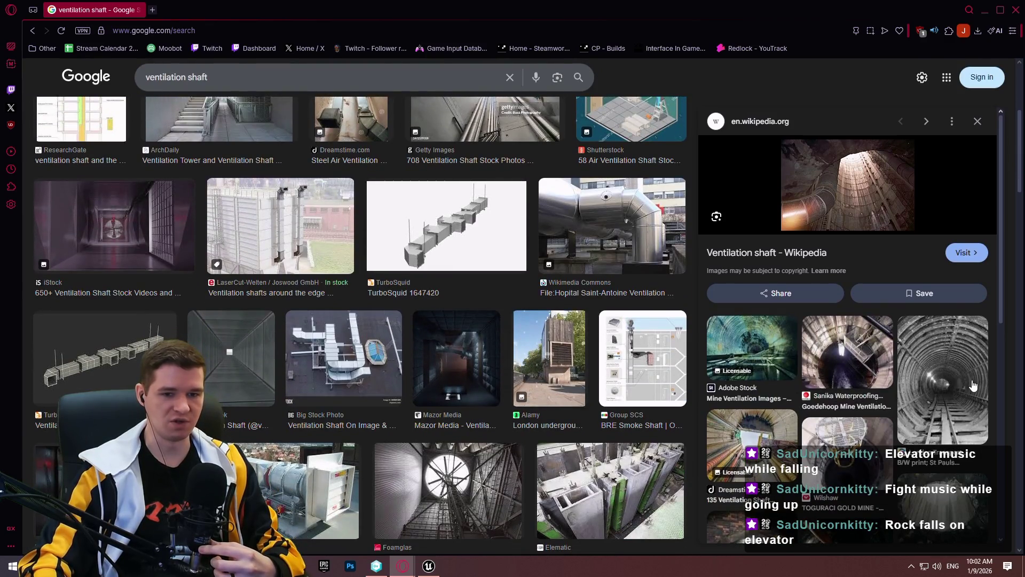
click(973, 385)
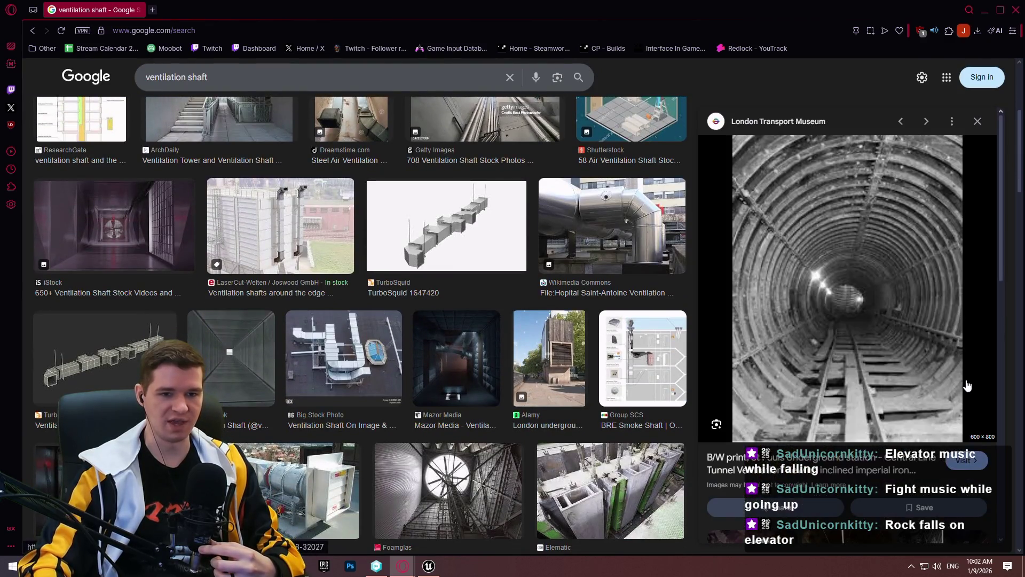
scroll(830, 383, down, 4)
click(840, 357)
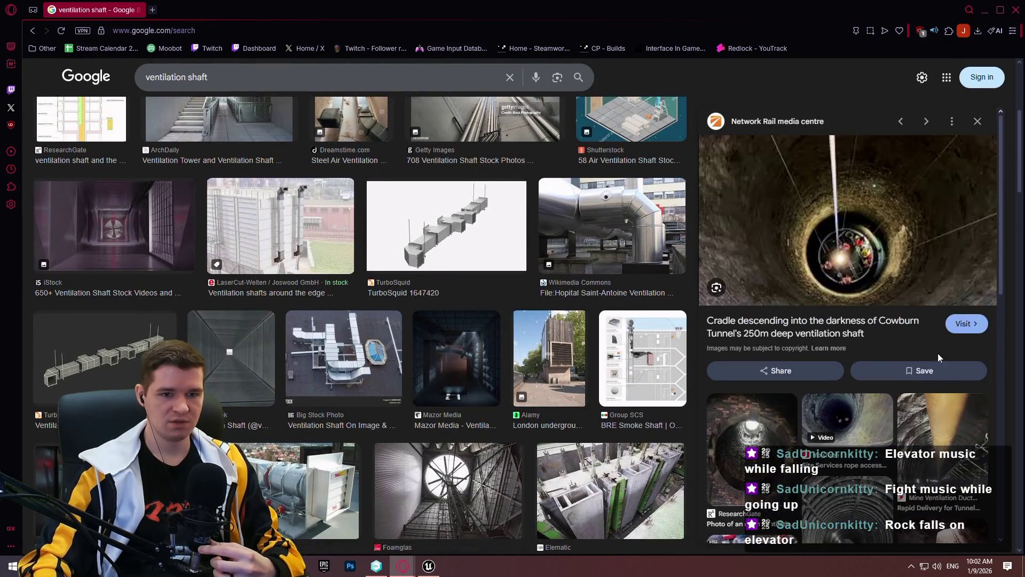
scroll(934, 396, down, 3)
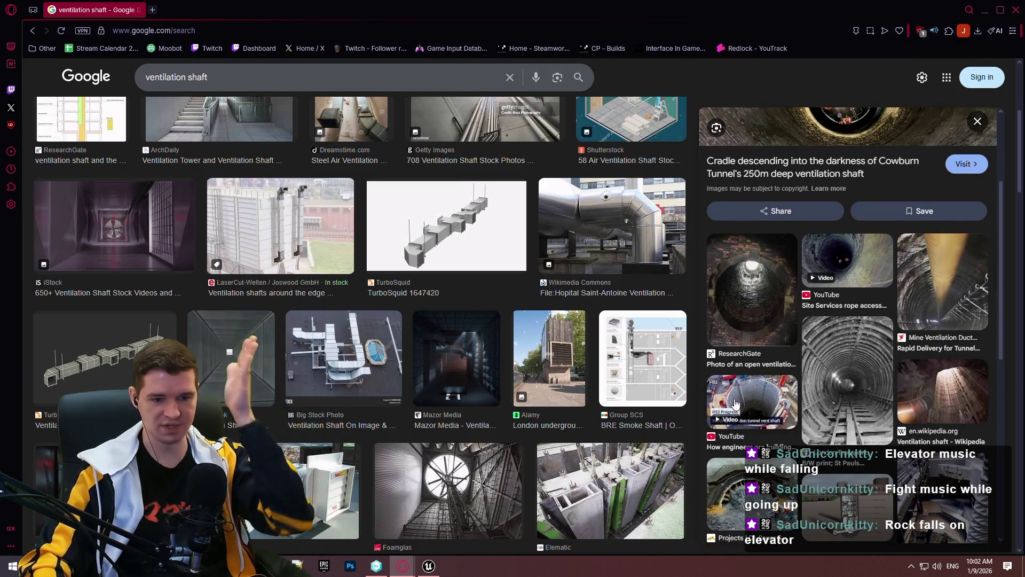
click(944, 510)
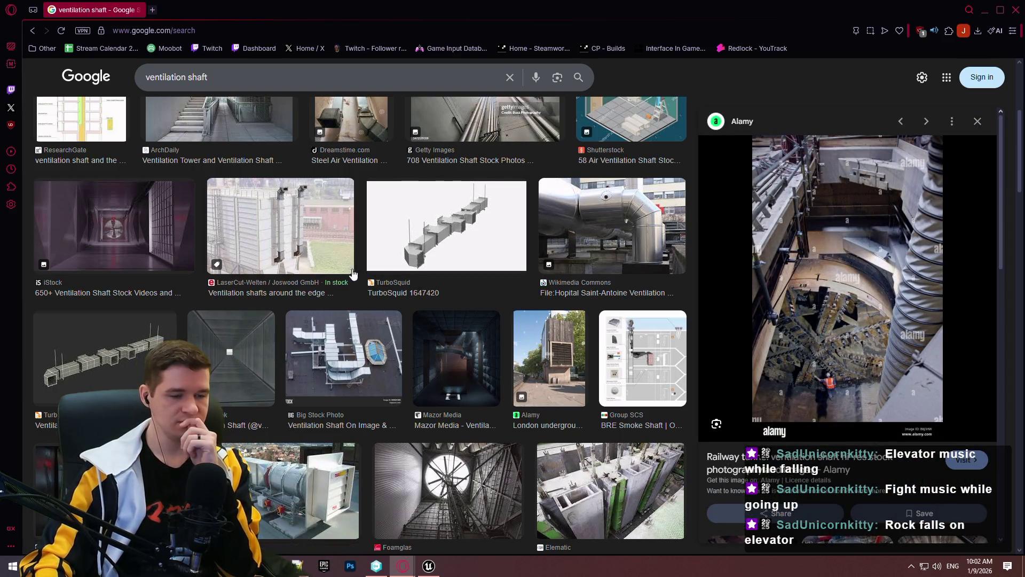
scroll(337, 267, down, 5)
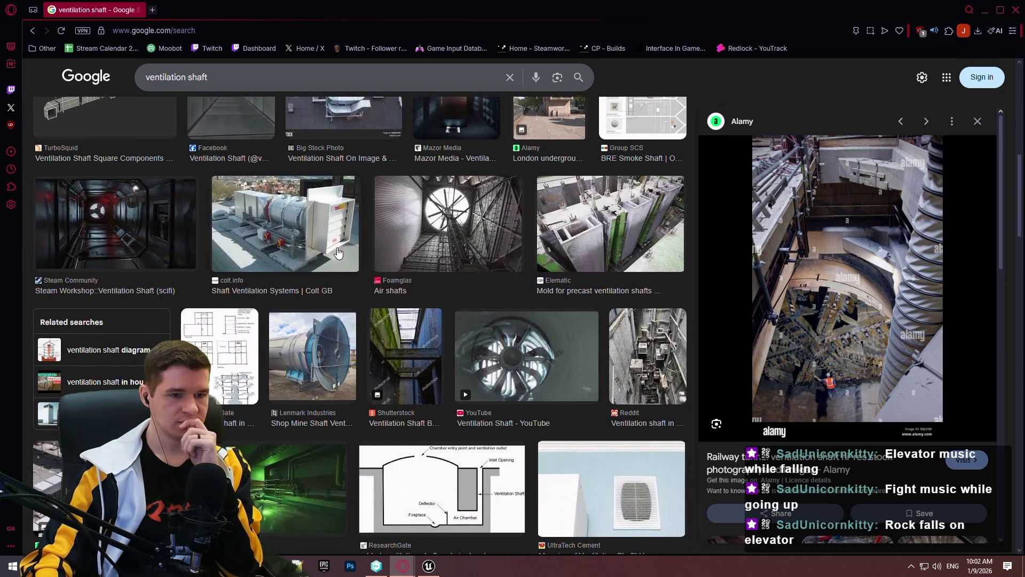
click(1011, 12)
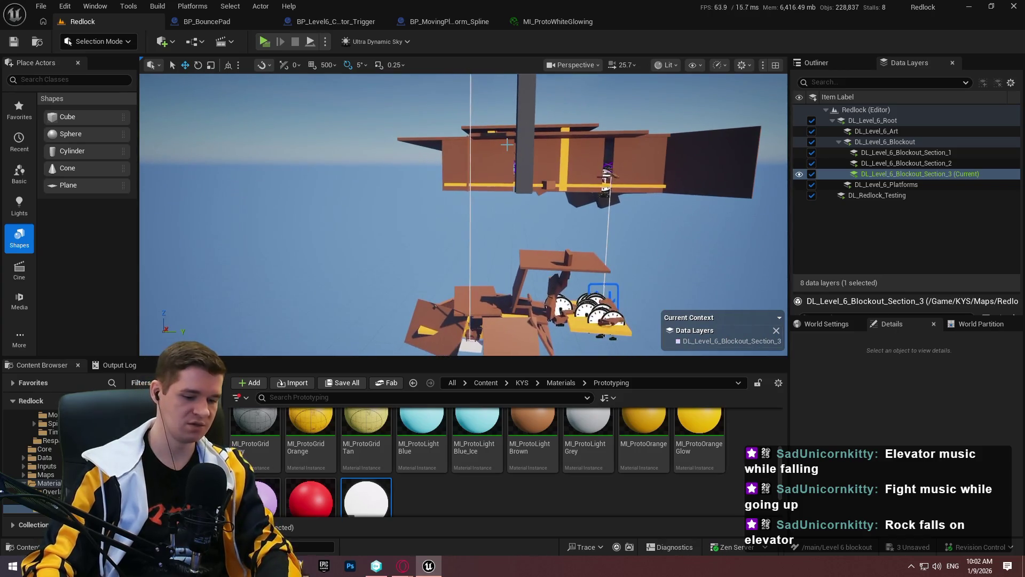
Maximize the viewport and fly in close to the yellow elevator platform among the debris.
key(F11)
scroll(465, 331, up, 3)
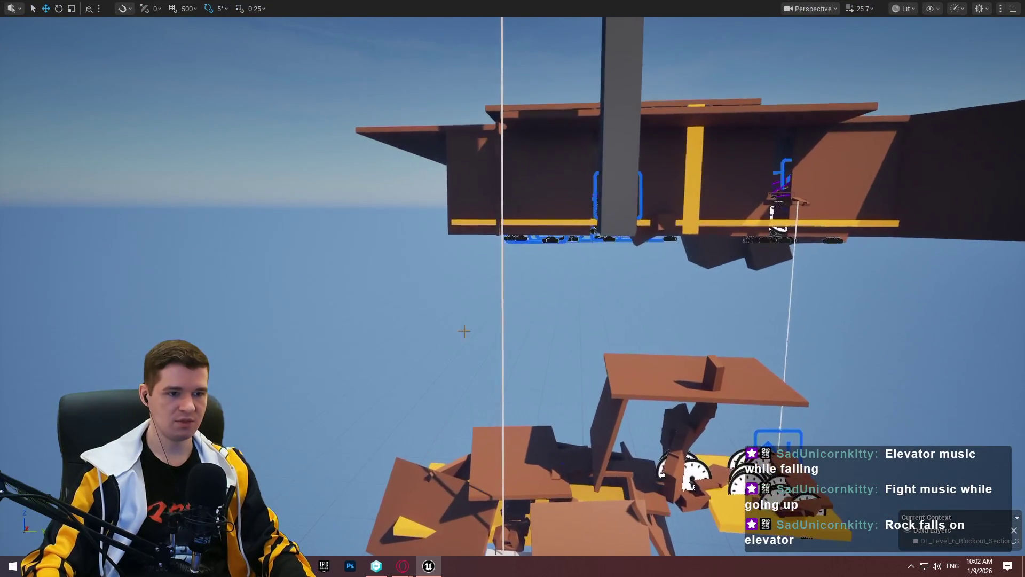
scroll(499, 272, up, 5)
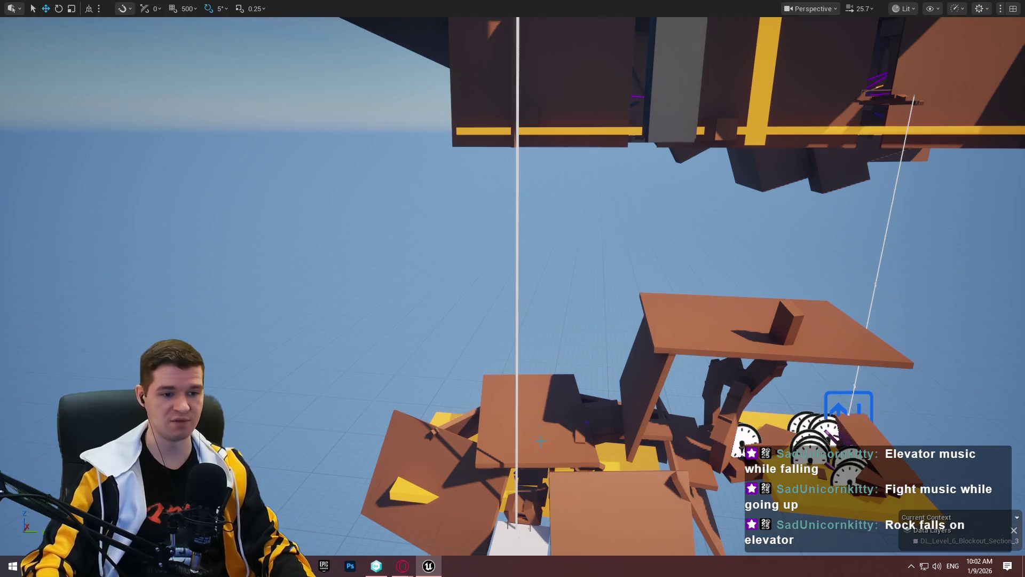
mouse_move(540, 441)
mouse_down()
mouse_move(538, 374)
mouse_move(539, 443)
mouse_up()
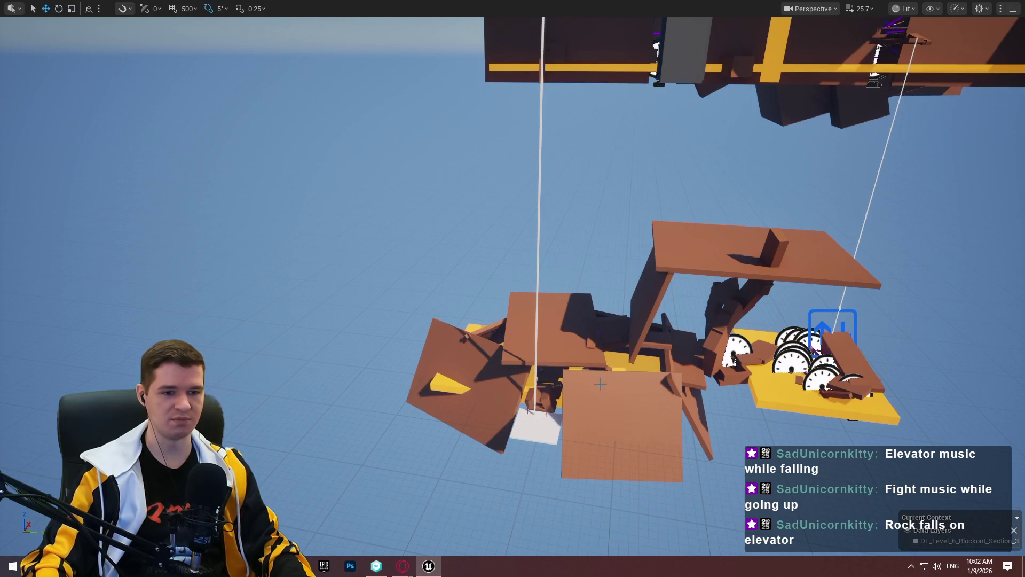
mouse_move(601, 383)
mouse_down()
mouse_move(689, 336)
mouse_move(647, 436)
mouse_up()
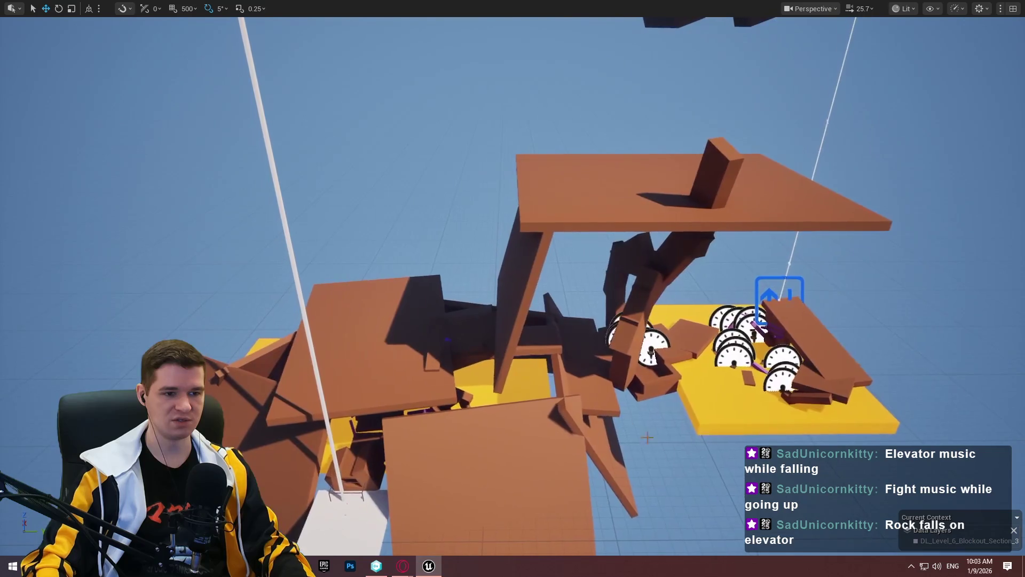
scroll(660, 384, up, 10)
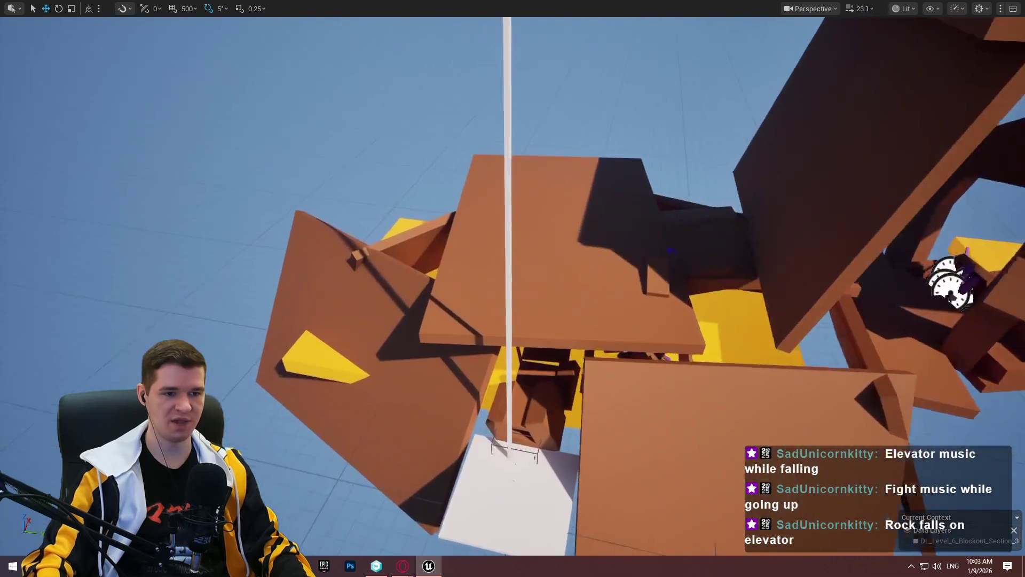
scroll(512, 288, down, 10)
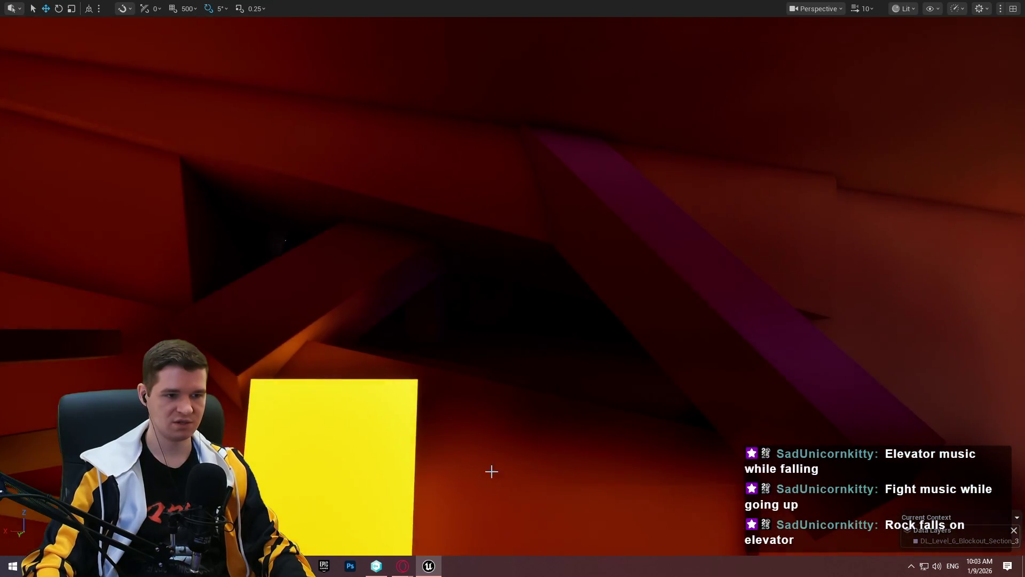
right_click(490, 470)
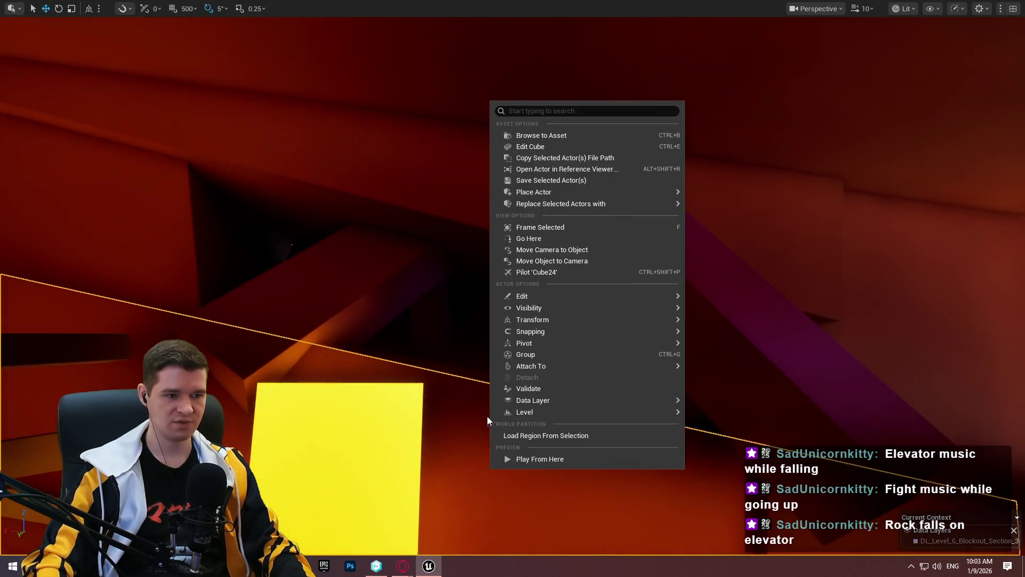
key(Escape)
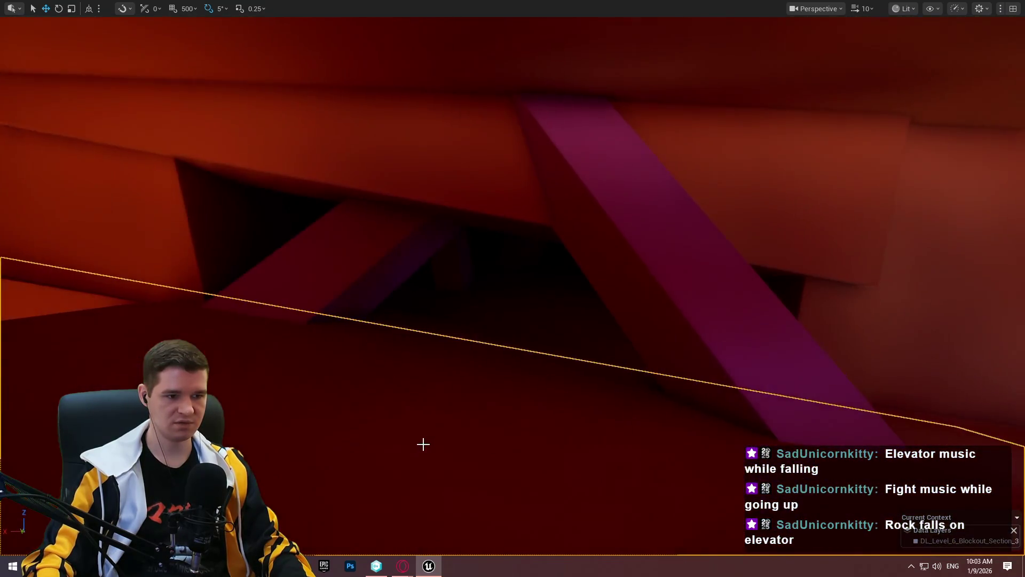
Play from this spot, running and jumping the character up the ramps, then stop the session.
right_click(421, 442)
key(Escape)
key(alt+p)
key(w)
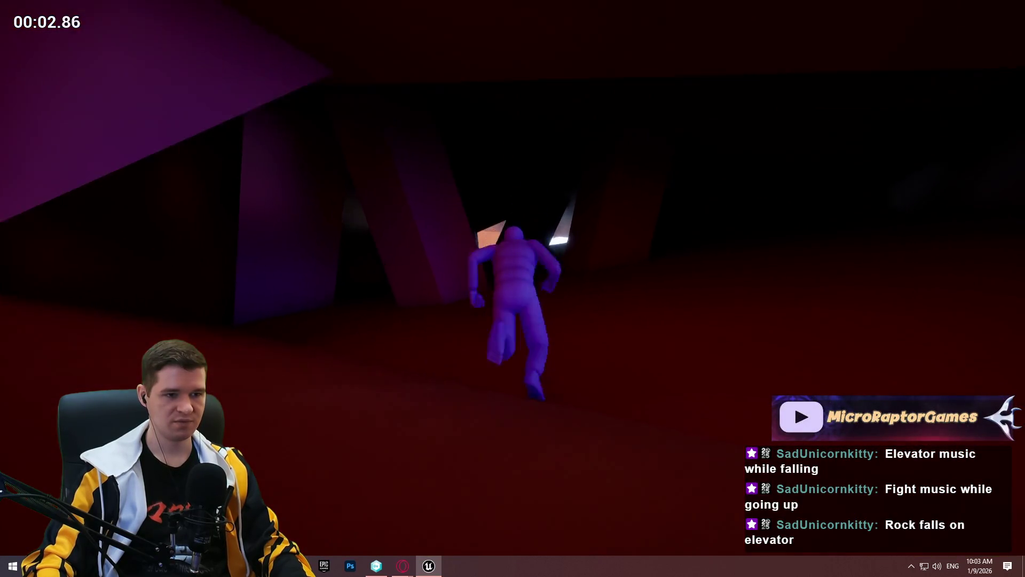
key(space)
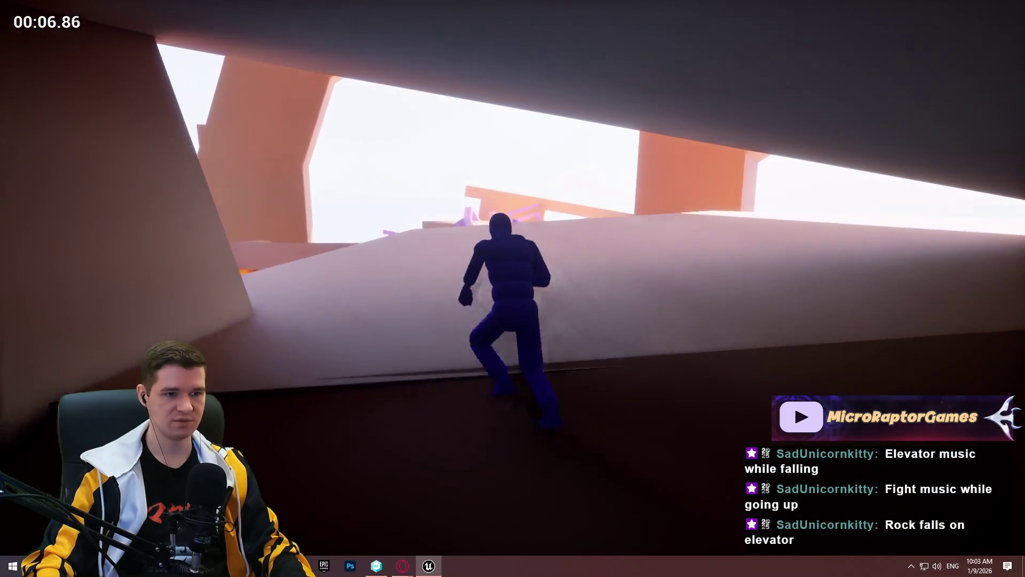
key(space)
key(space)
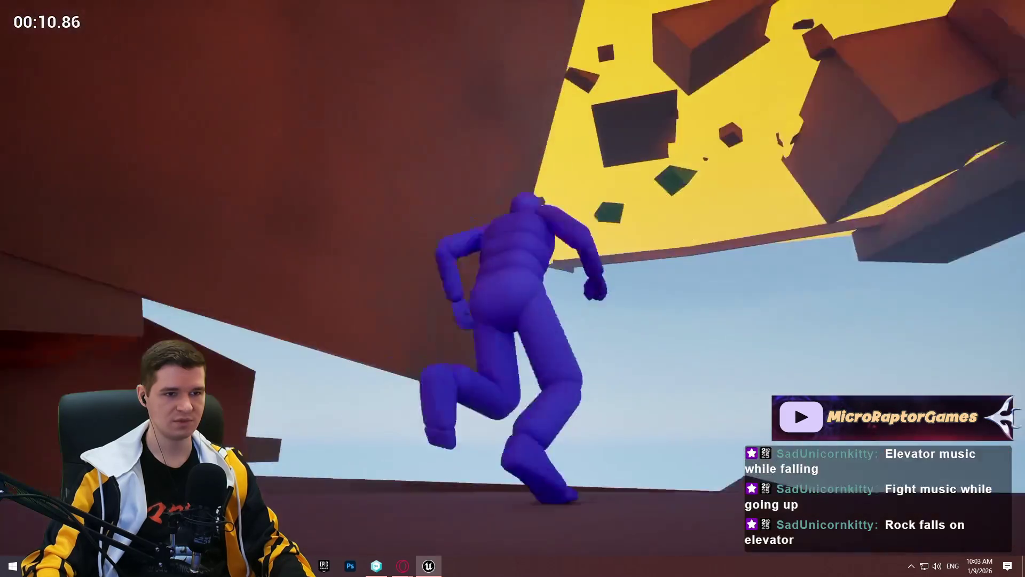
key(Escape)
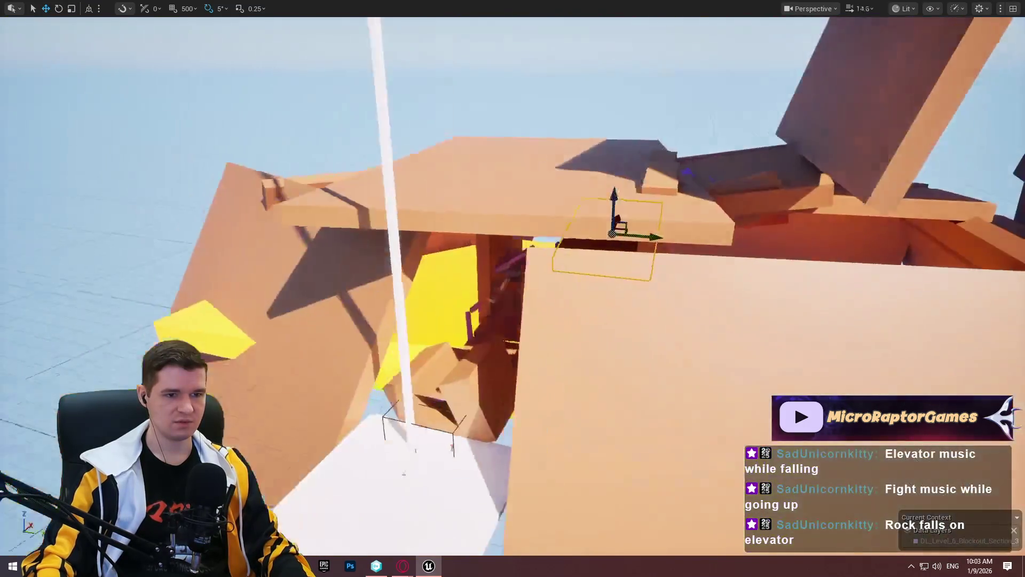
scroll(513, 289, up, 2)
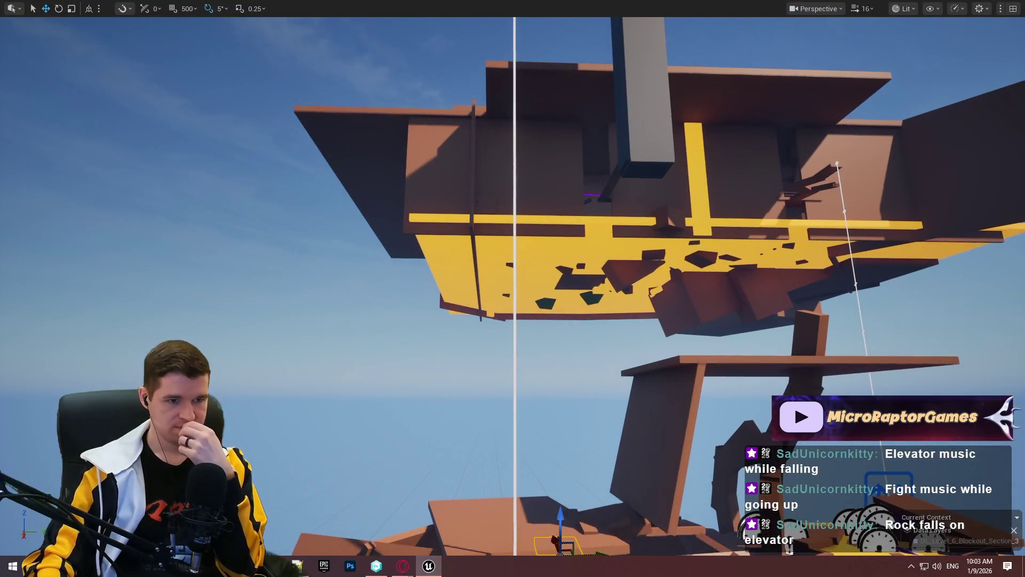
drag(513, 288, 513, 182)
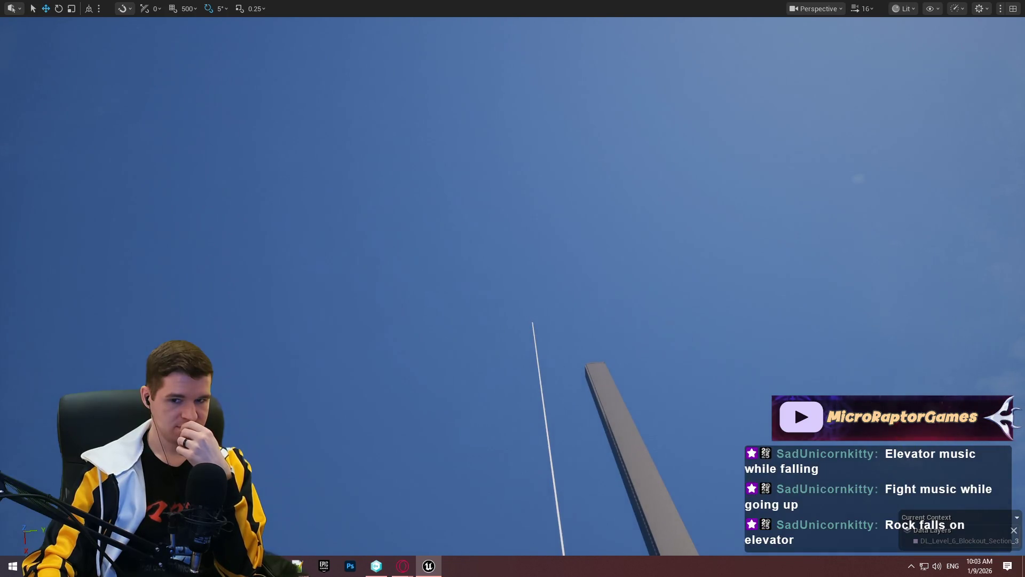
mouse_move(512, 289)
mouse_down()
mouse_move(513, 353)
mouse_move(513, 309)
mouse_up()
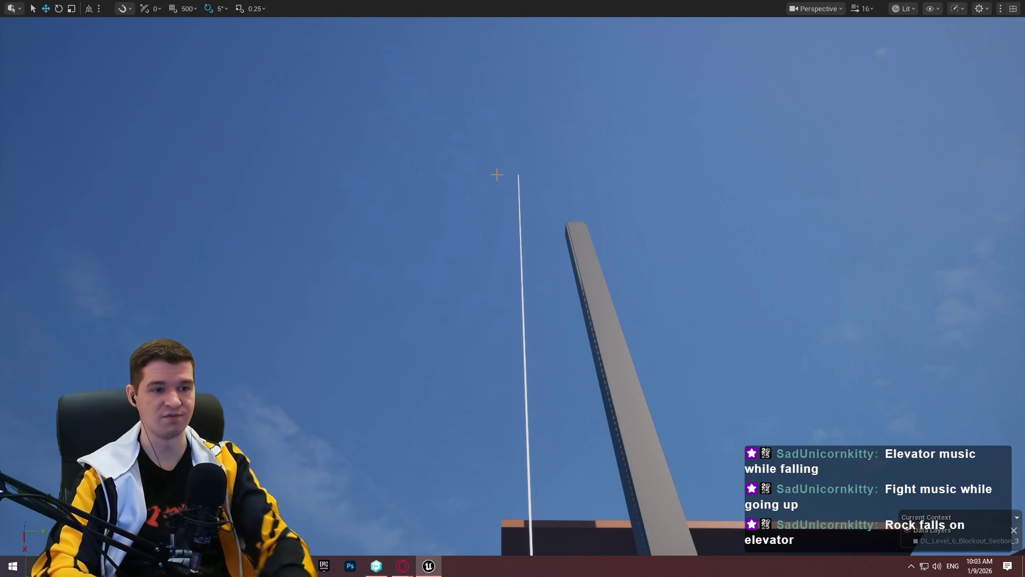
mouse_move(486, 184)
mouse_down()
mouse_move(489, 143)
mouse_move(492, 203)
mouse_move(493, 166)
mouse_move(493, 187)
mouse_move(529, 209)
mouse_move(531, 241)
mouse_move(539, 176)
mouse_move(537, 230)
mouse_move(542, 203)
mouse_up()
Select the pillar's top slab and drag it out to the side as a ledge.
right_click(480, 99)
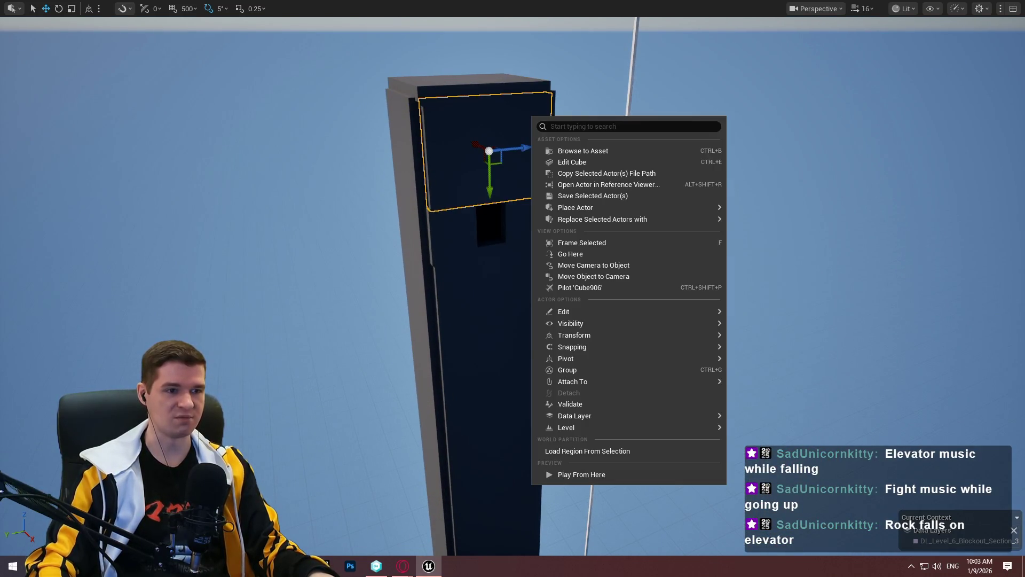
click(483, 91)
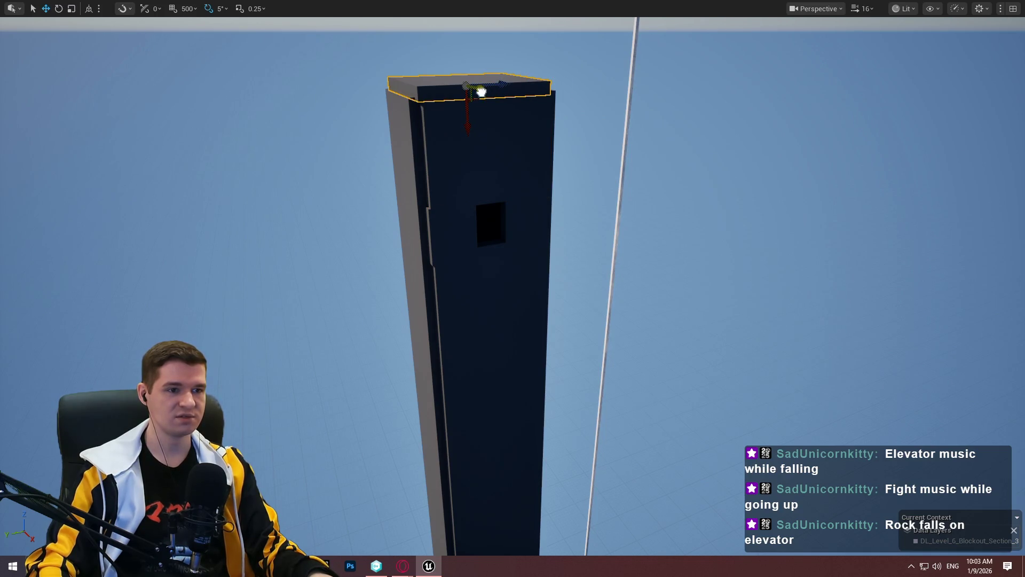
mouse_move(481, 92)
mouse_down()
mouse_move(558, 118)
mouse_move(535, 108)
mouse_move(526, 291)
mouse_move(470, 240)
mouse_up()
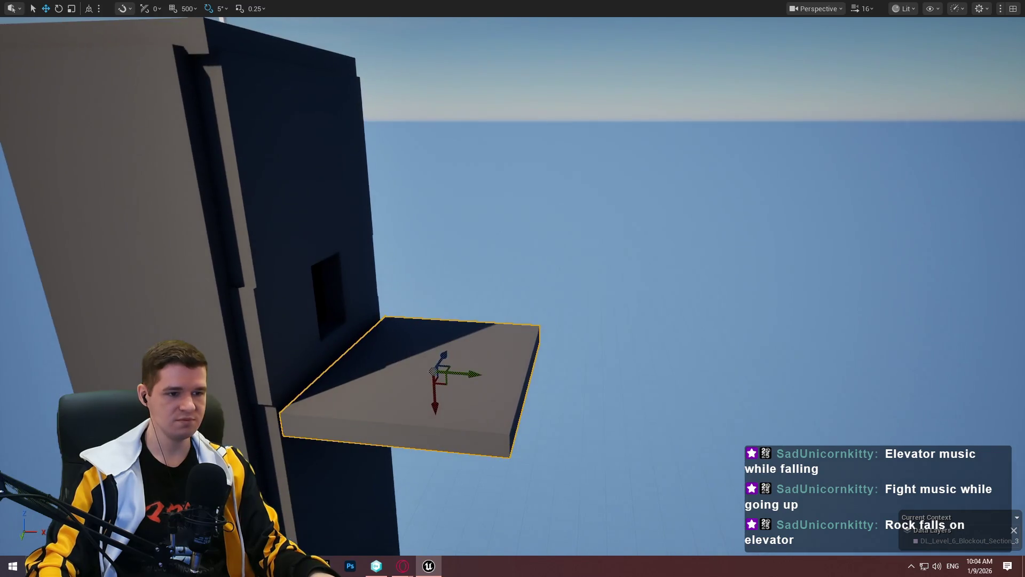
key(F11)
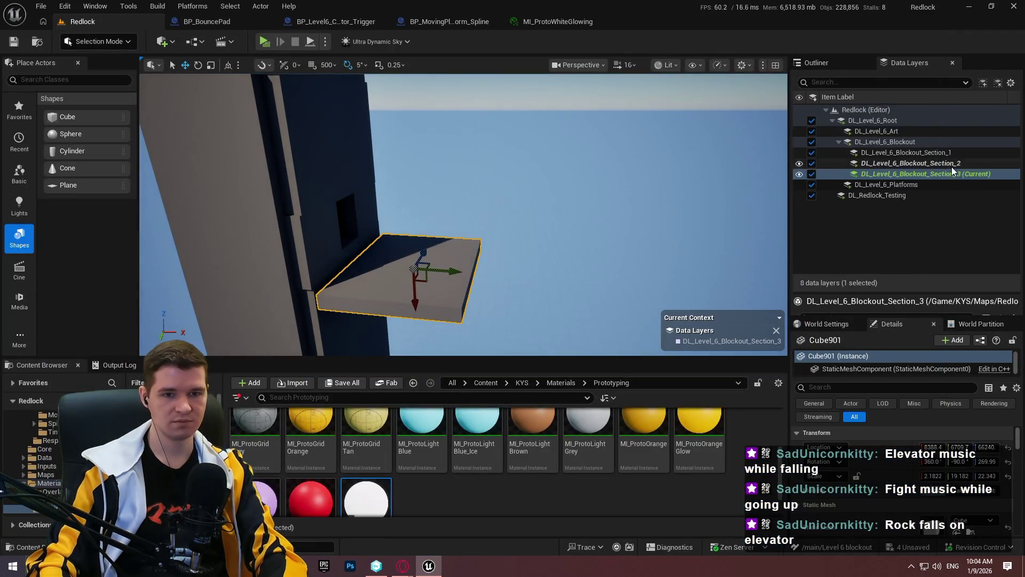
Remove the slab from the DL_Level_6_Blockout_Section_2 data layer and inspect the structure below it.
right_click(937, 165)
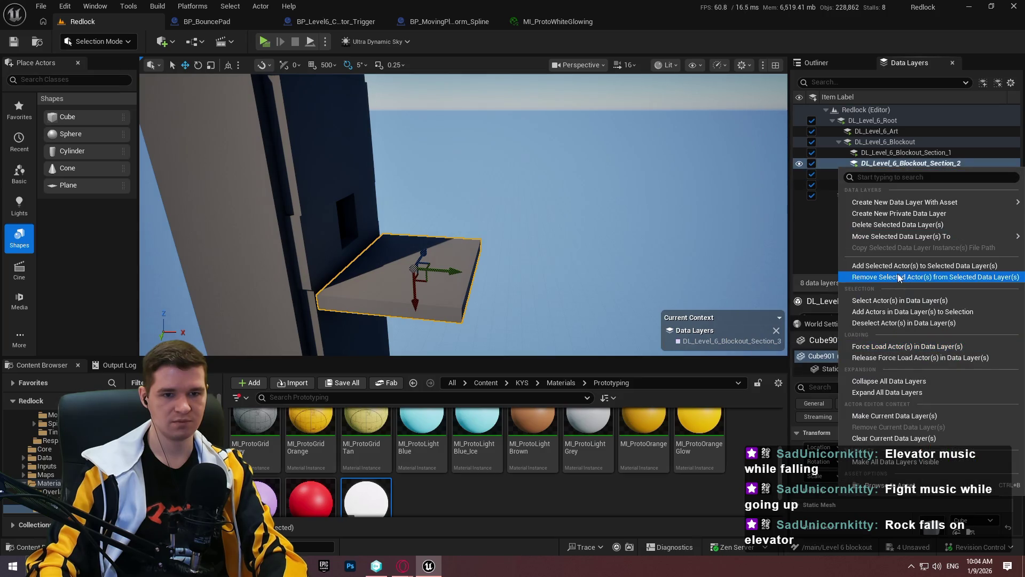
click(898, 278)
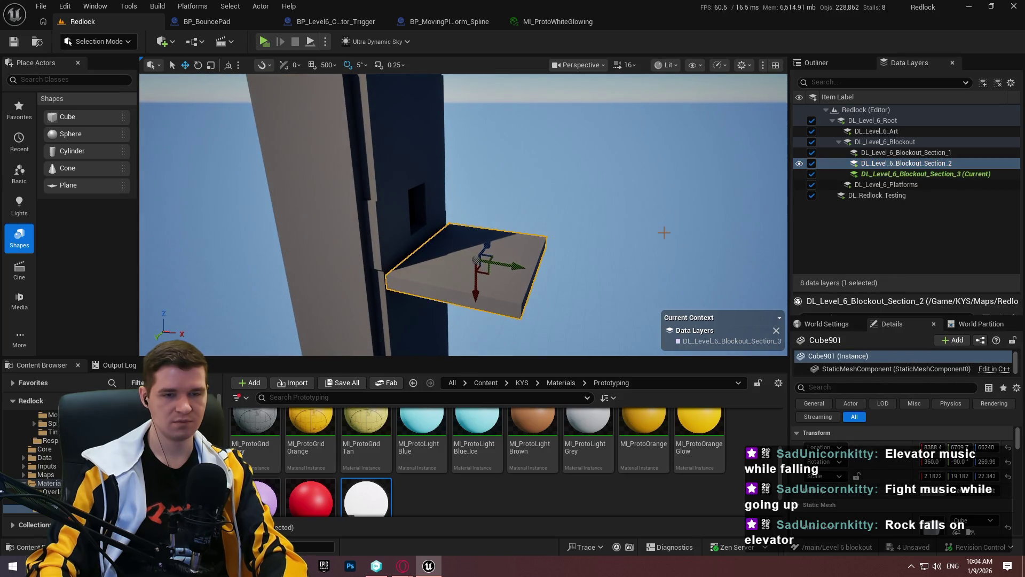
key(F11)
drag(561, 355, 558, 318)
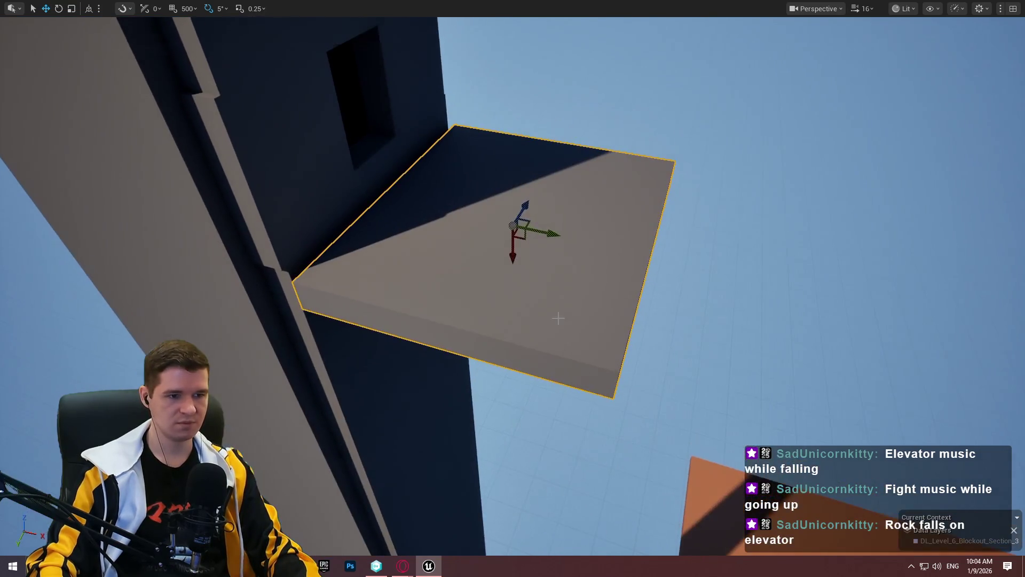
mouse_move(517, 256)
mouse_down()
mouse_move(507, 161)
mouse_move(386, 479)
mouse_up()
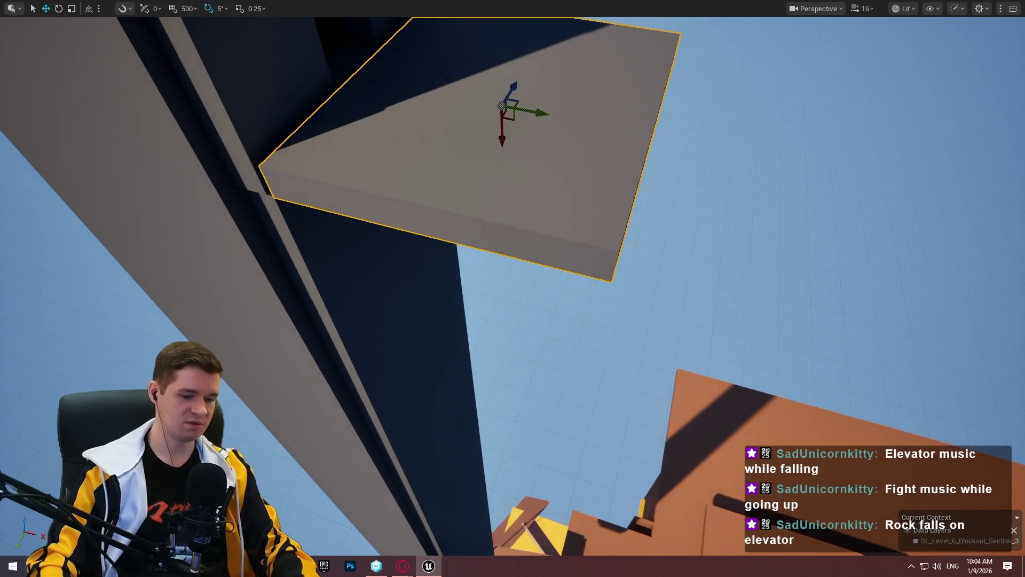
key(F11)
click(502, 383)
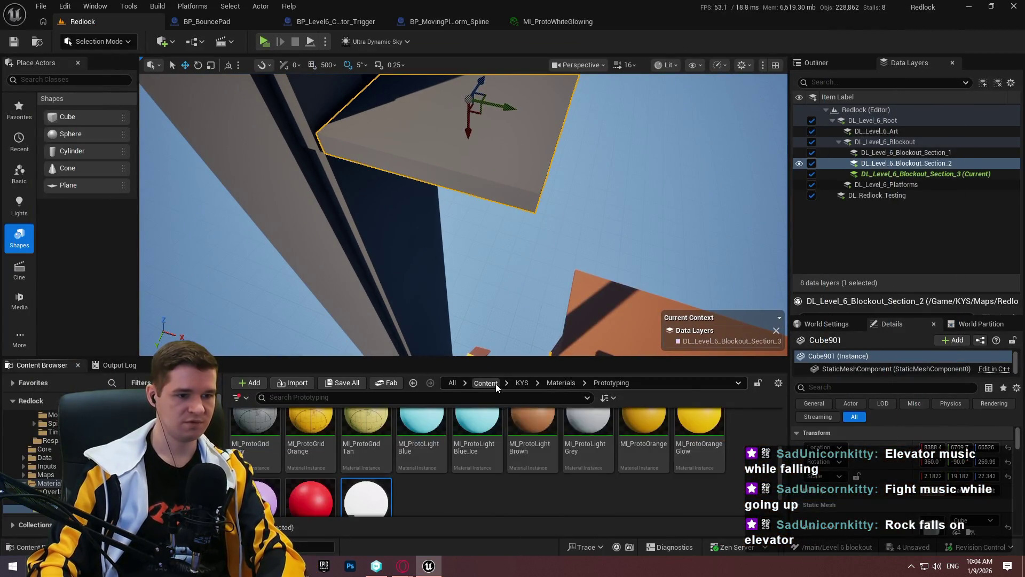
Search Content for 'innf' to find the Quinn mannequin and make the level view fill the window.
click(496, 383)
text(qu)
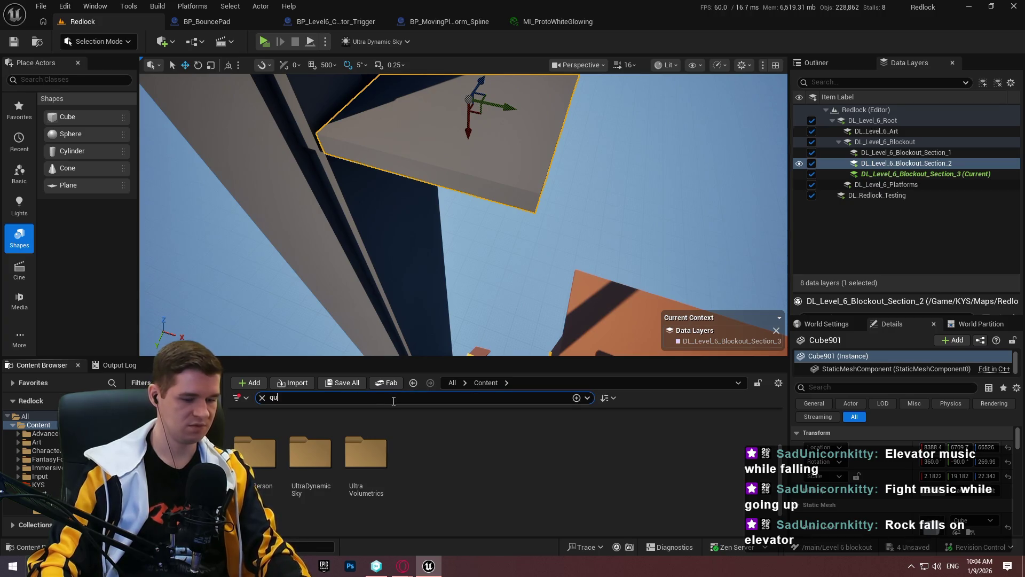
text(inn)
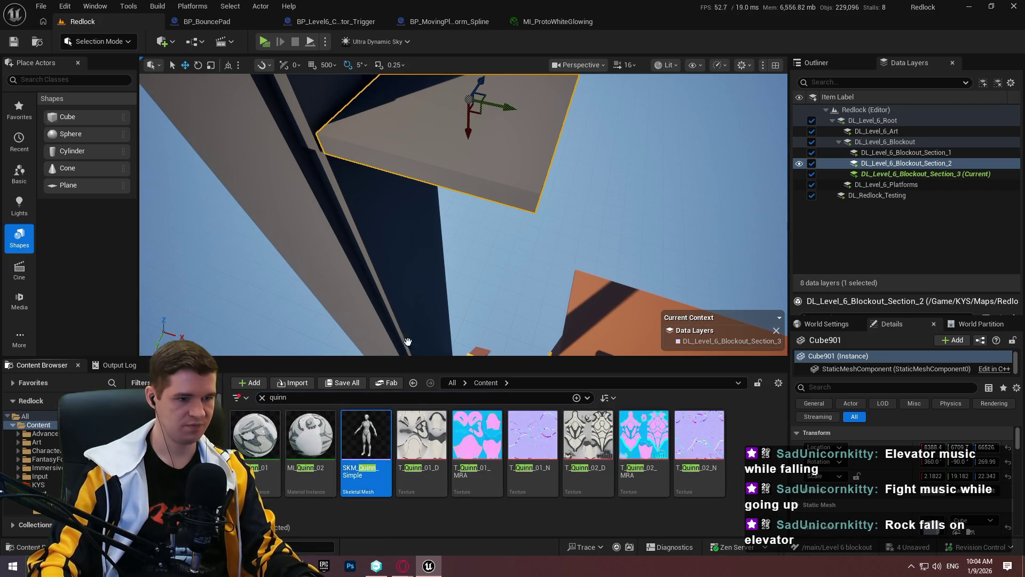
text(f)
key(F11)
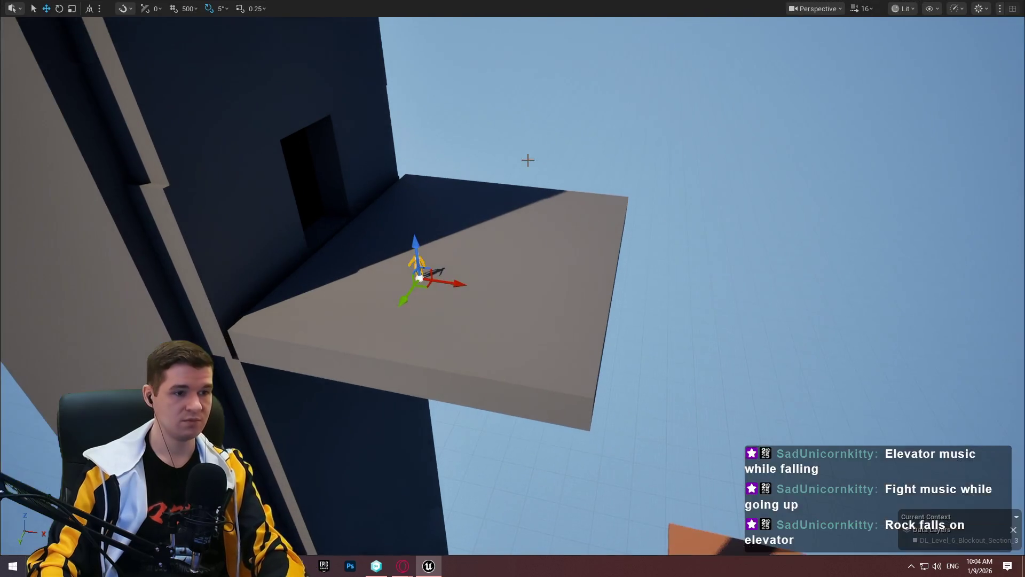
scroll(513, 288, down, 2)
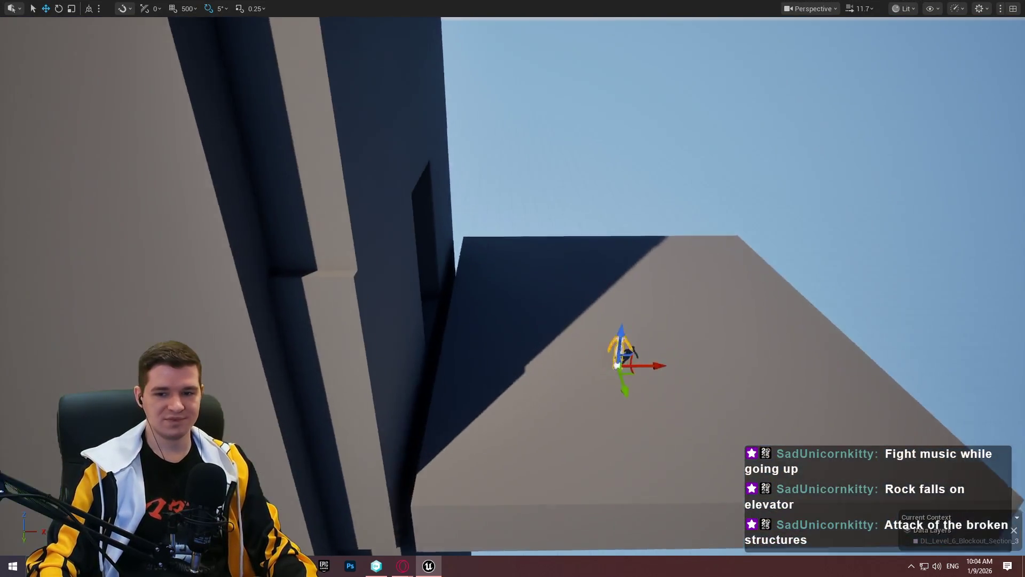
Nudge the ledge platform sideways and stand the Quinn mannequin on it.
key(s)
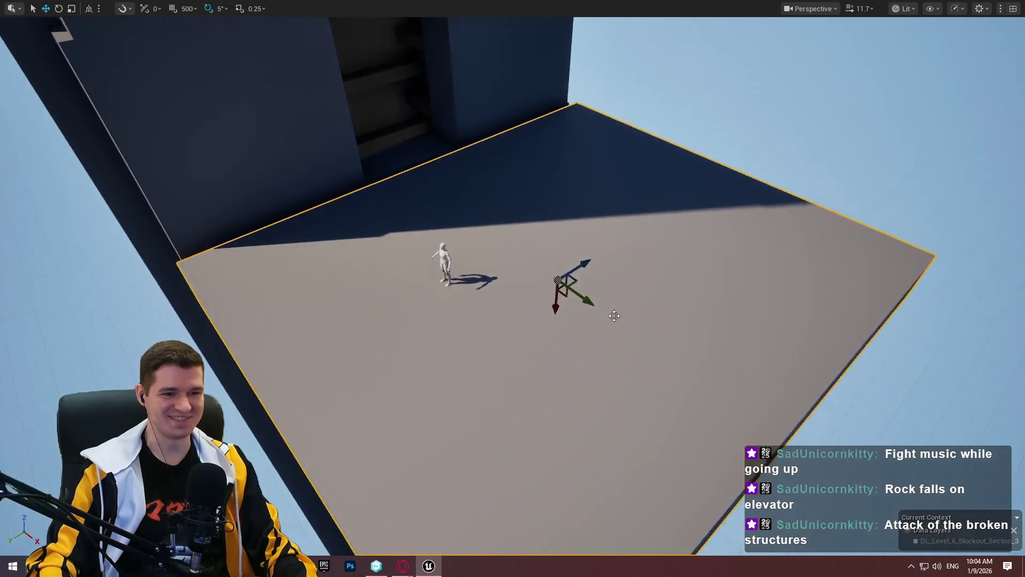
scroll(580, 300, down, 2)
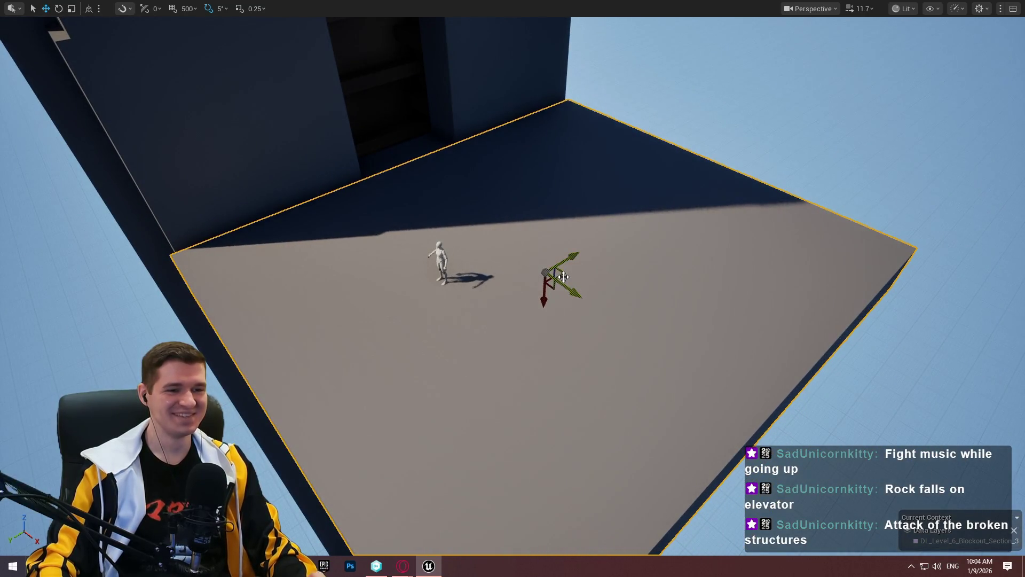
scroll(564, 277, down, 3)
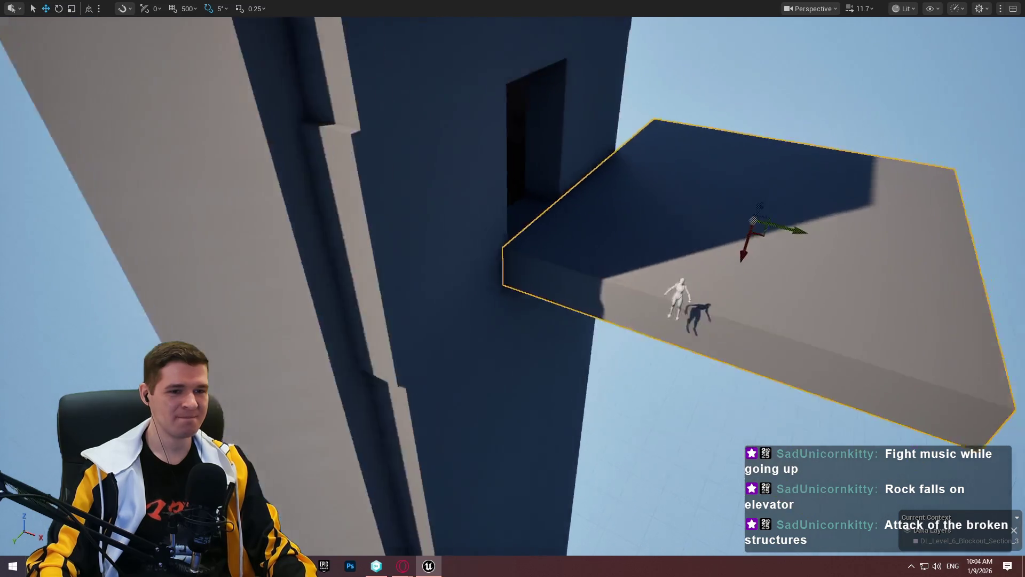
scroll(513, 288, down, 3)
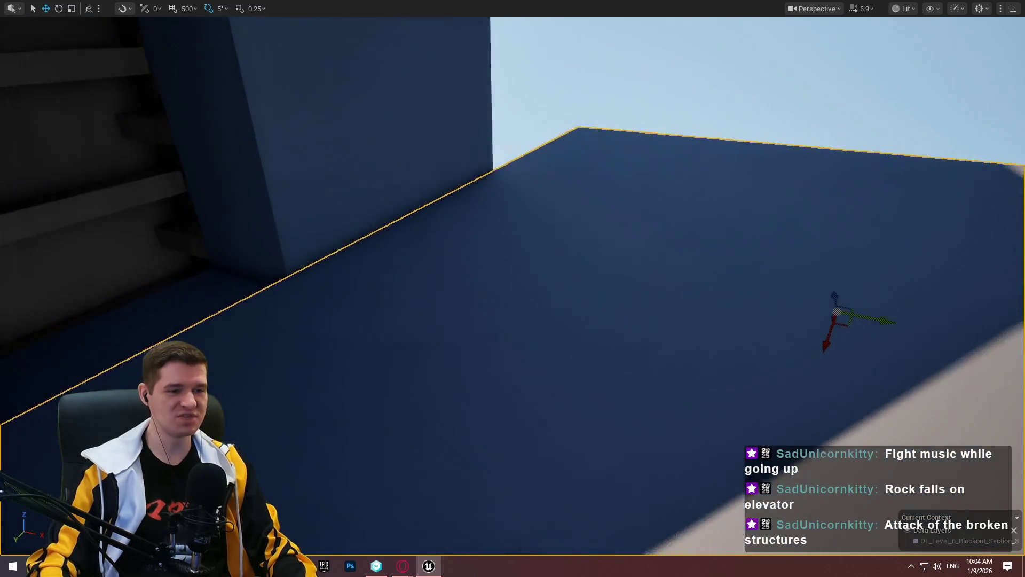
scroll(513, 289, down, 2)
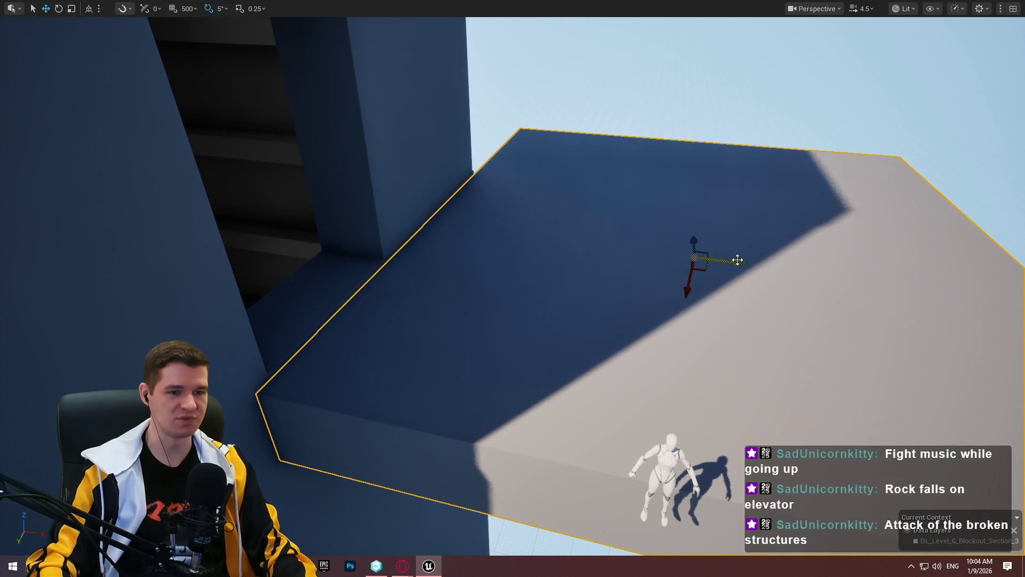
drag(737, 260, 573, 260)
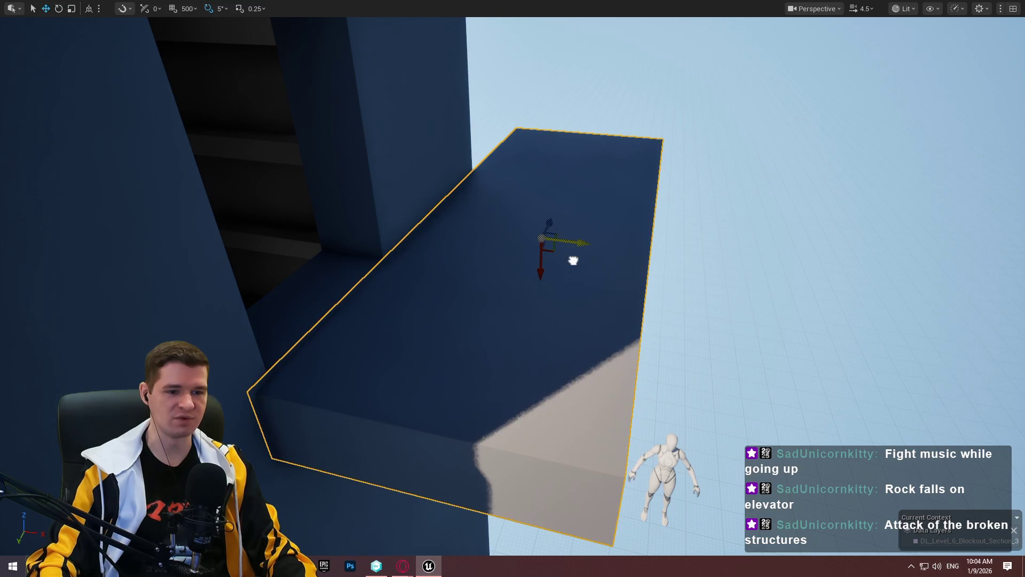
drag(662, 528, 447, 315)
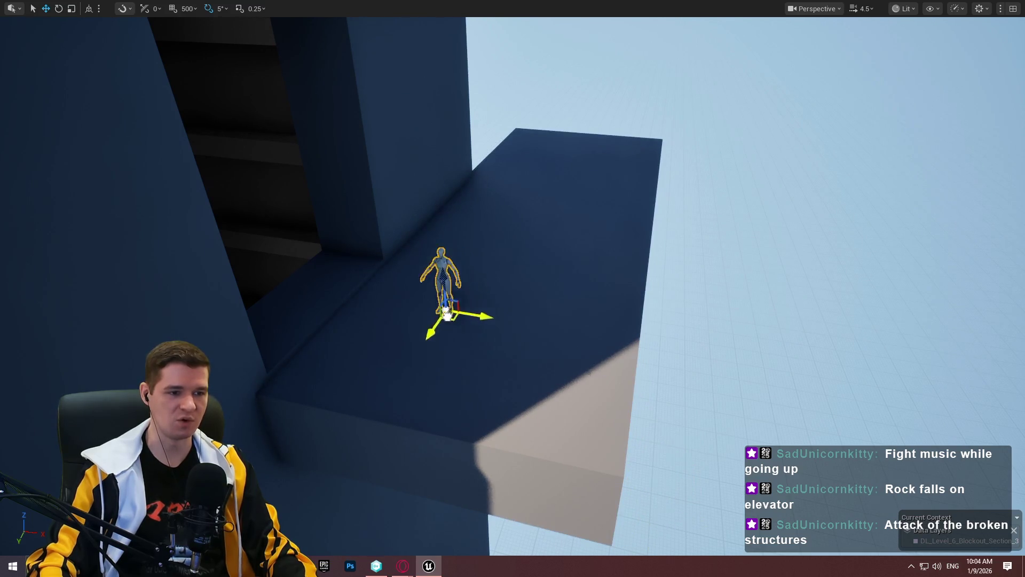
Widen and reposition the ledge, then slide the narrow walkway out from the tower doorway.
scroll(521, 304, up, 10)
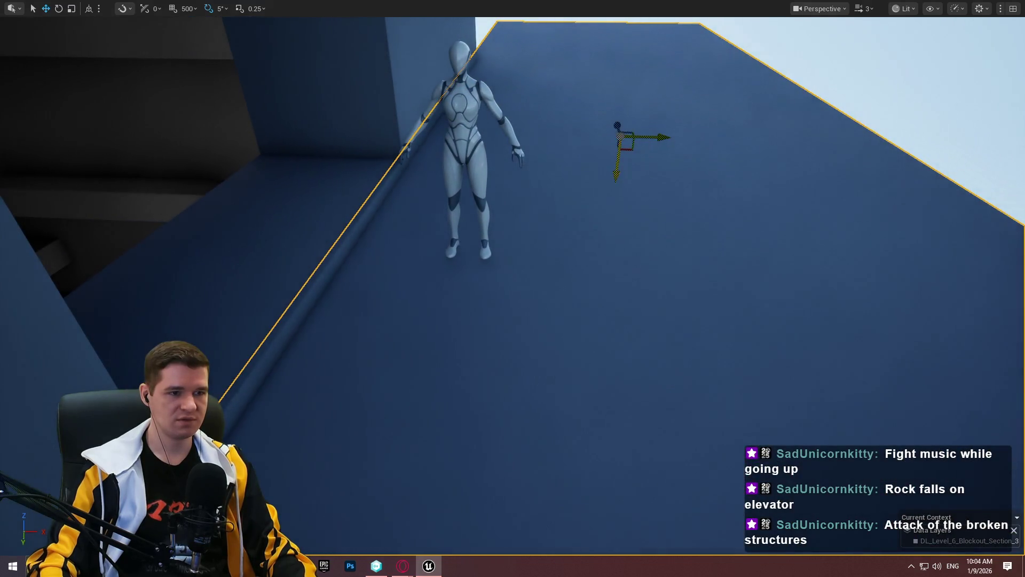
drag(618, 167, 621, 163)
mouse_move(659, 134)
mouse_down()
mouse_move(646, 131)
mouse_move(624, 155)
mouse_up()
scroll(638, 135, down, 5)
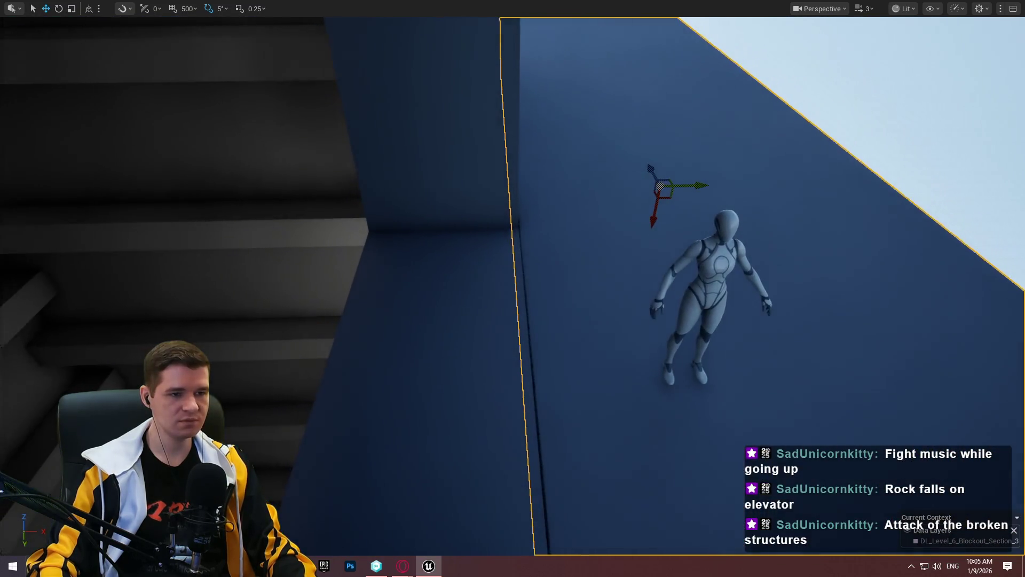
drag(692, 188, 687, 185)
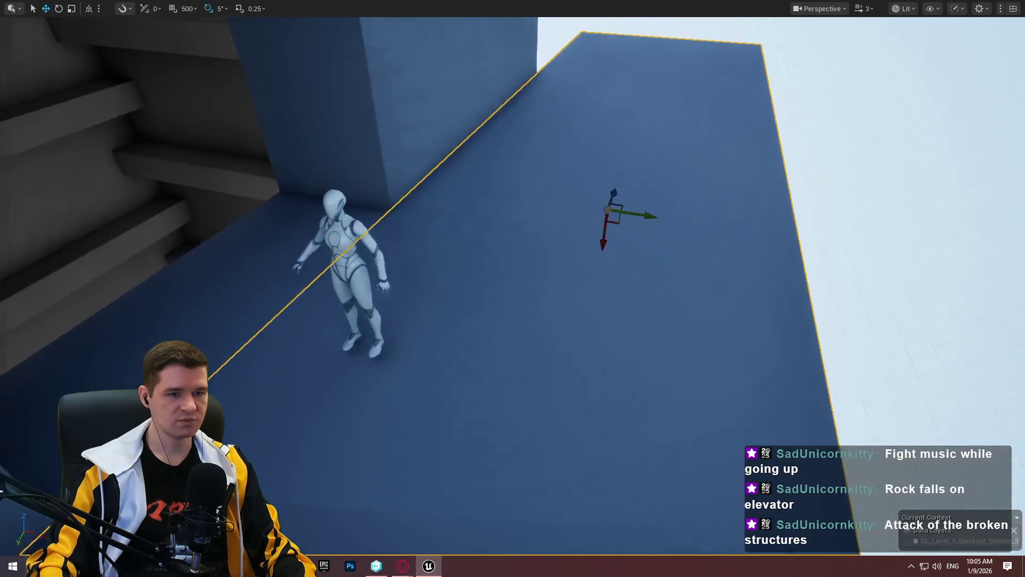
click(448, 261)
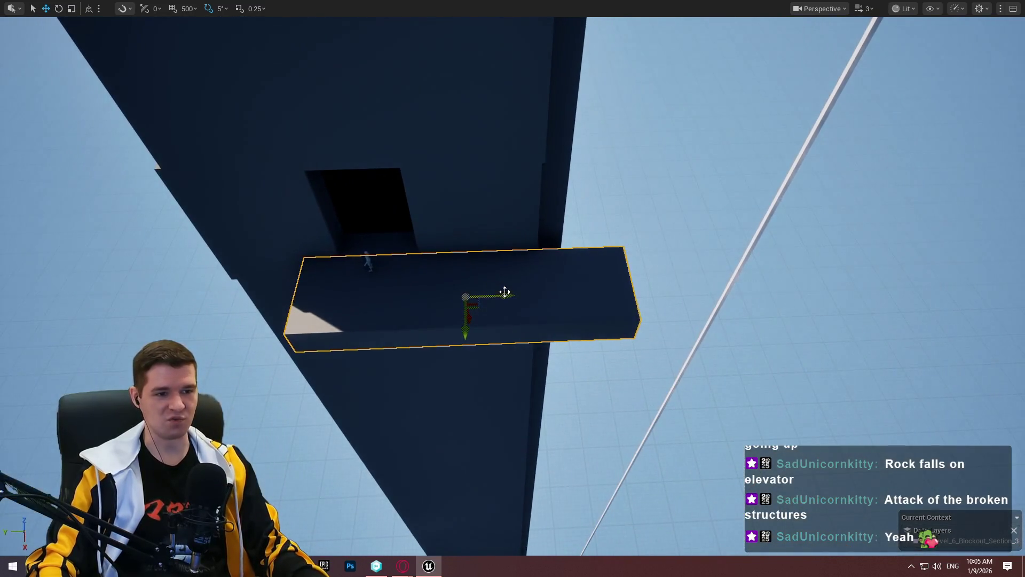
drag(503, 290, 761, 283)
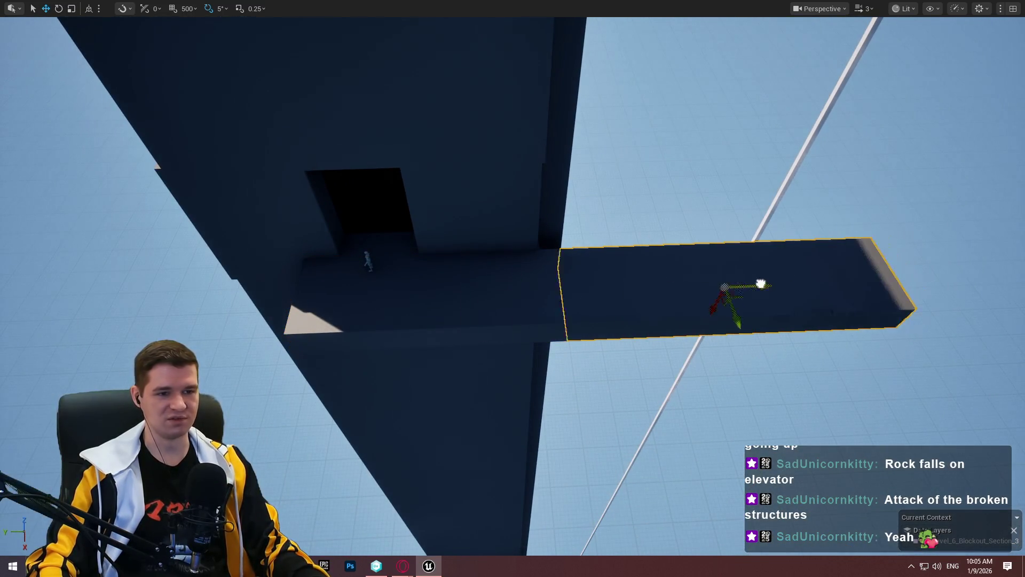
Frame the narrow walkway and extend it further out past the thin diagonal beam.
scroll(795, 278, up, 1)
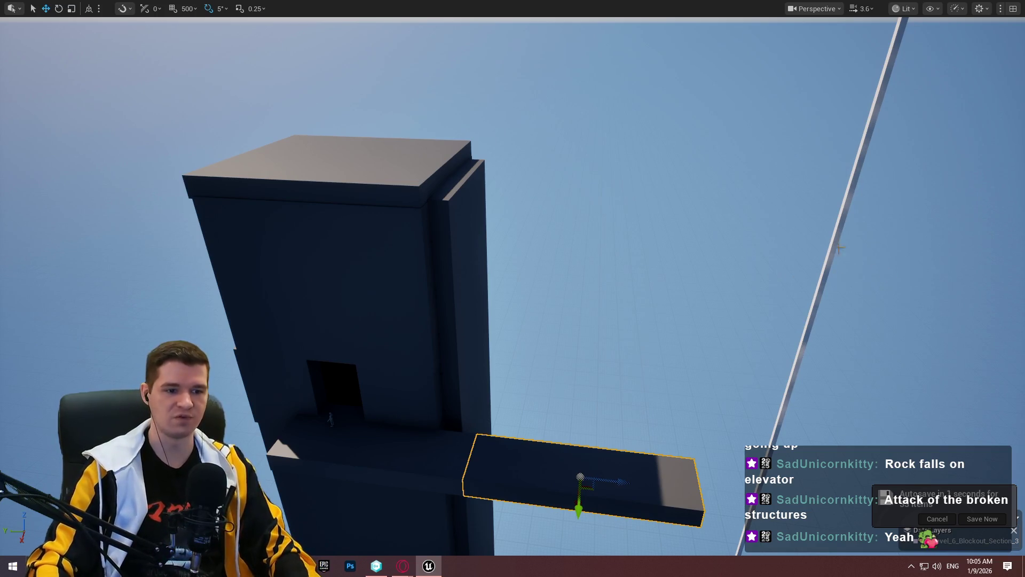
drag(601, 373, 679, 422)
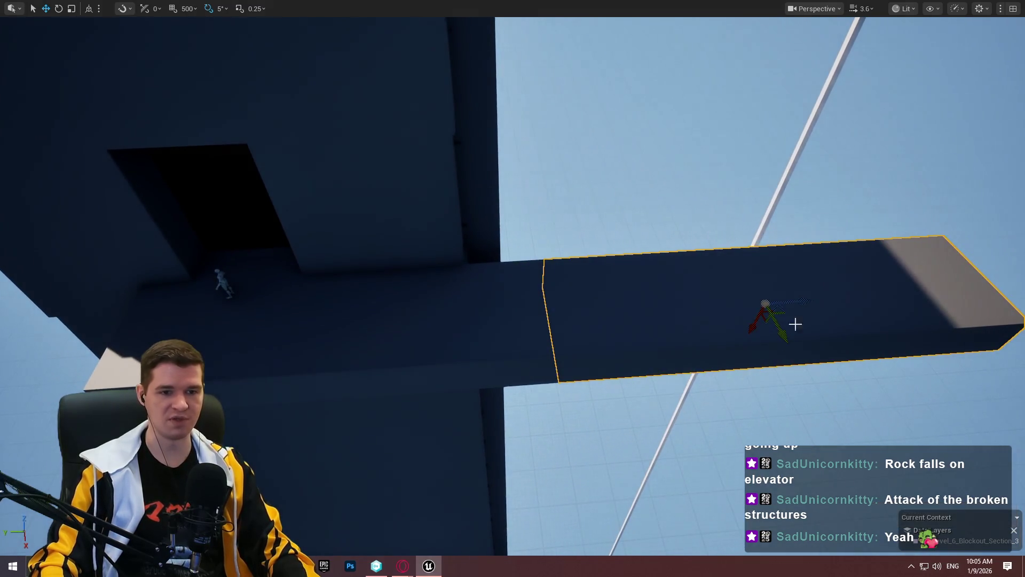
mouse_move(802, 300)
mouse_down()
mouse_move(849, 295)
mouse_move(827, 299)
mouse_up()
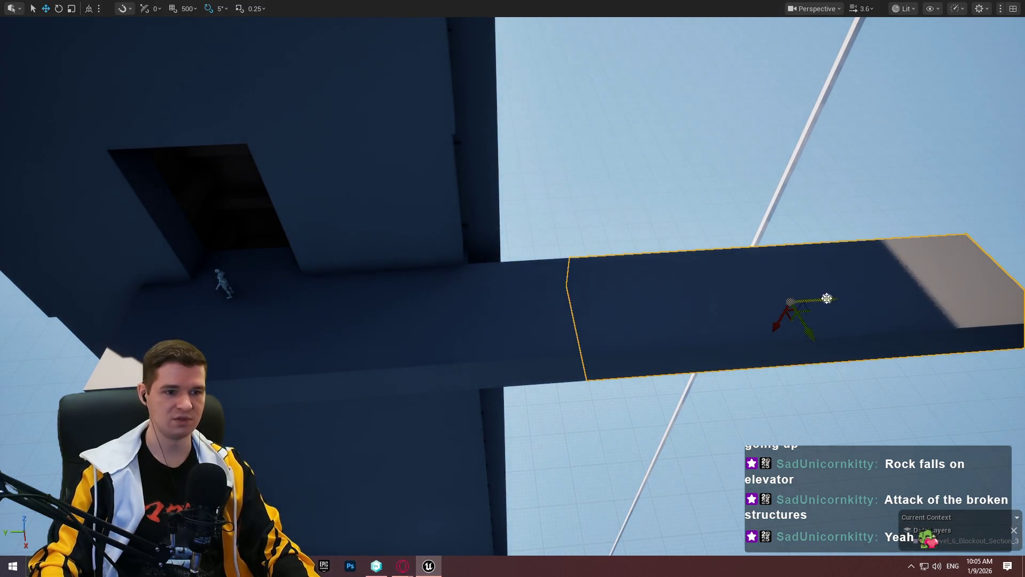
key(f)
mouse_move(541, 256)
mouse_down()
mouse_move(829, 252)
mouse_move(810, 250)
mouse_move(810, 229)
mouse_move(833, 251)
mouse_move(823, 267)
mouse_move(876, 267)
mouse_move(812, 283)
mouse_move(813, 247)
mouse_up()
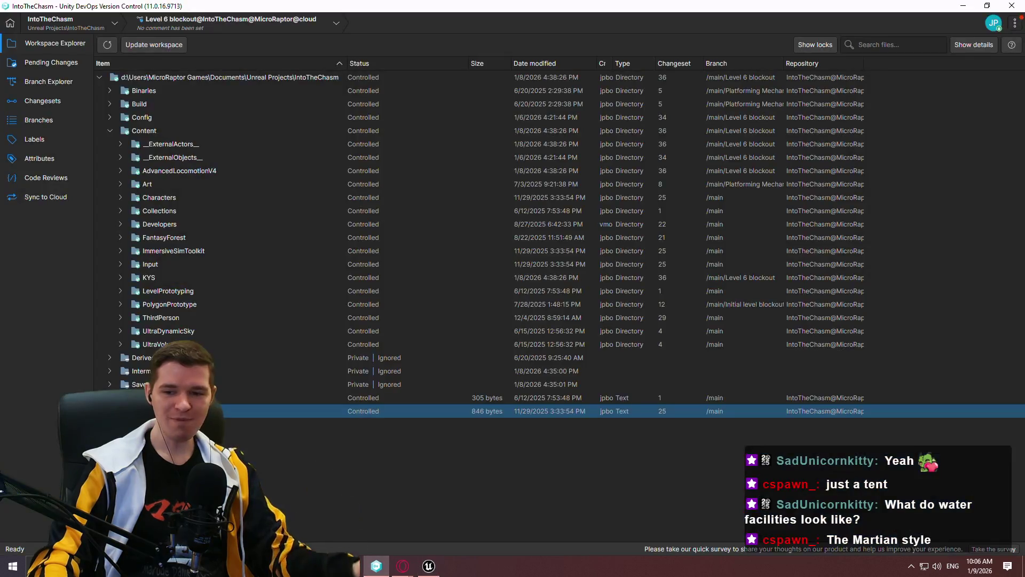
Search Google Images for 'water synthesis' and preview the ResearchGate apparatus diagram.
key(alt+Tab)
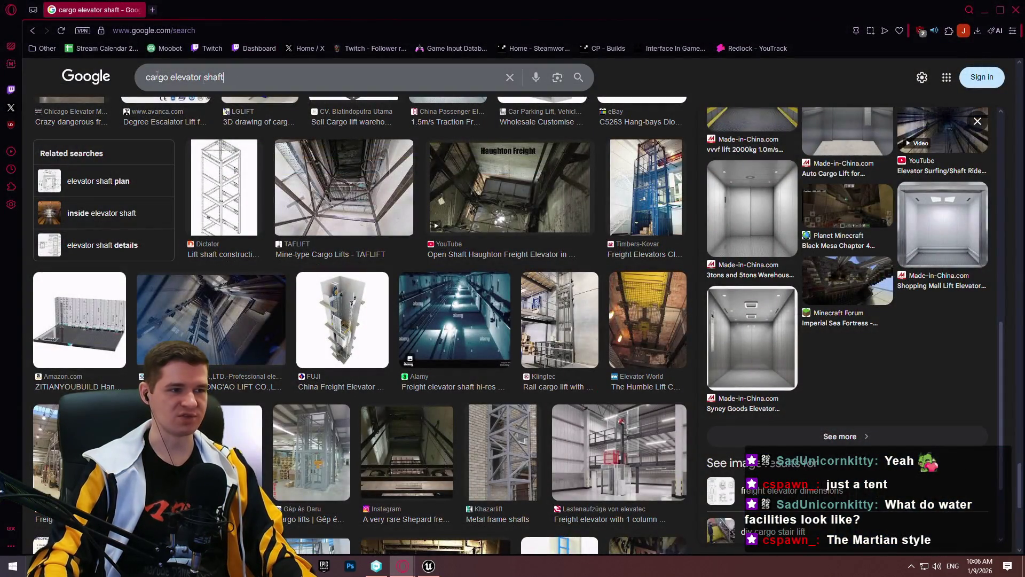
triple_click(250, 65)
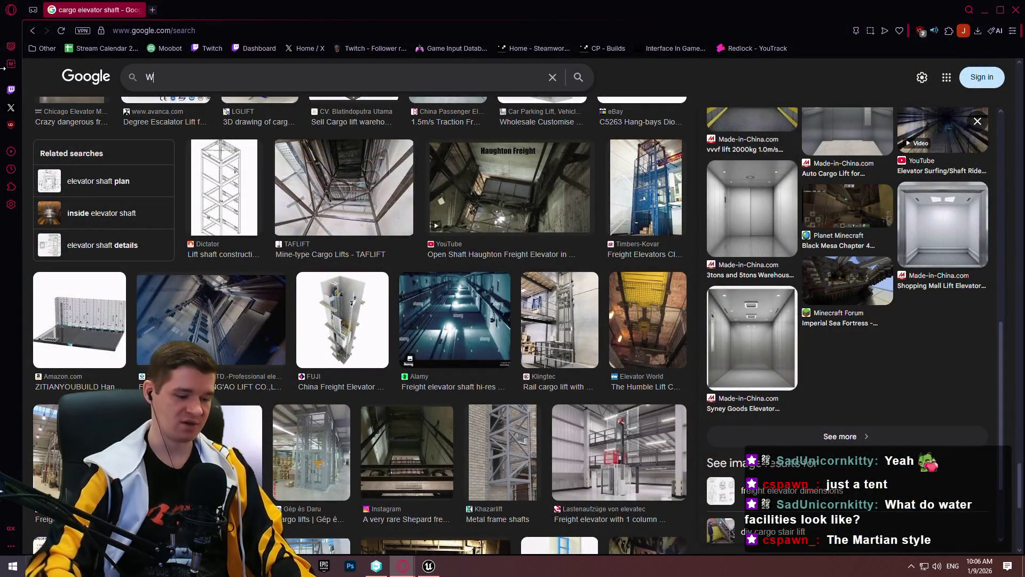
text(WATER SYNTHE)
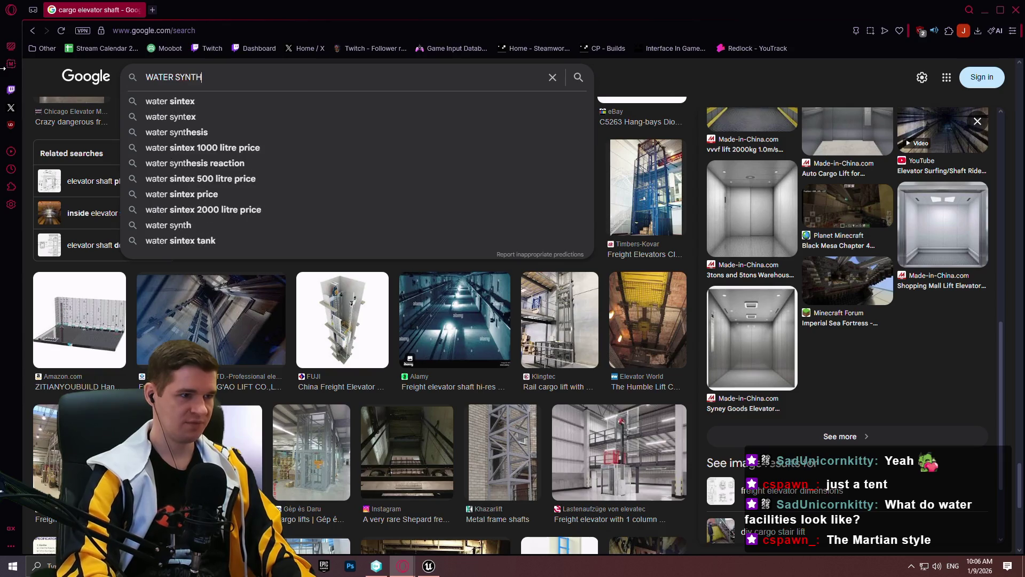
key(Down)
key(Return)
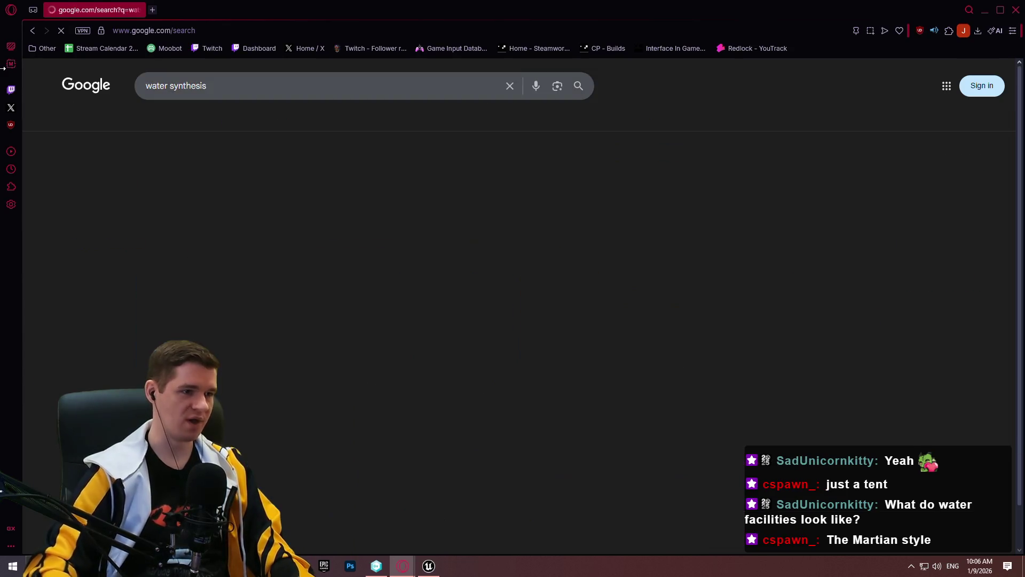
scroll(607, 132, down, 3)
scroll(608, 132, up, 3)
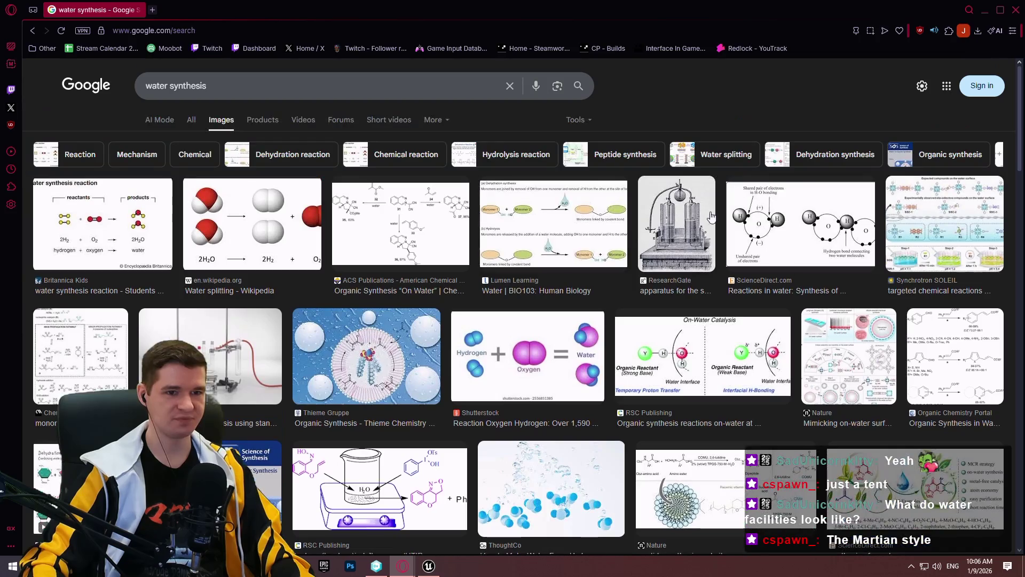
click(692, 219)
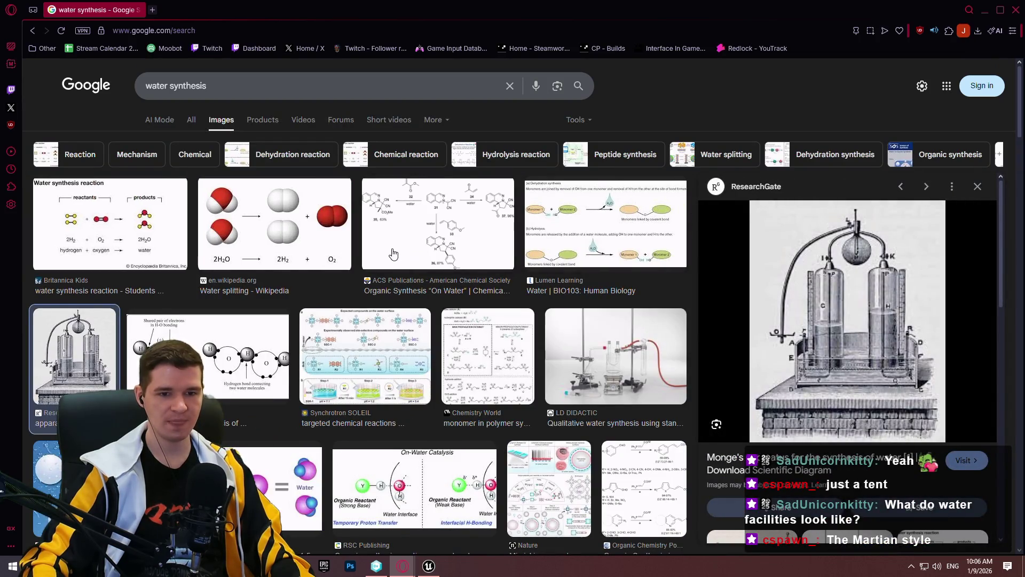
Browse more water synthesis image results, then return to the Unreal level.
scroll(416, 251, down, 1)
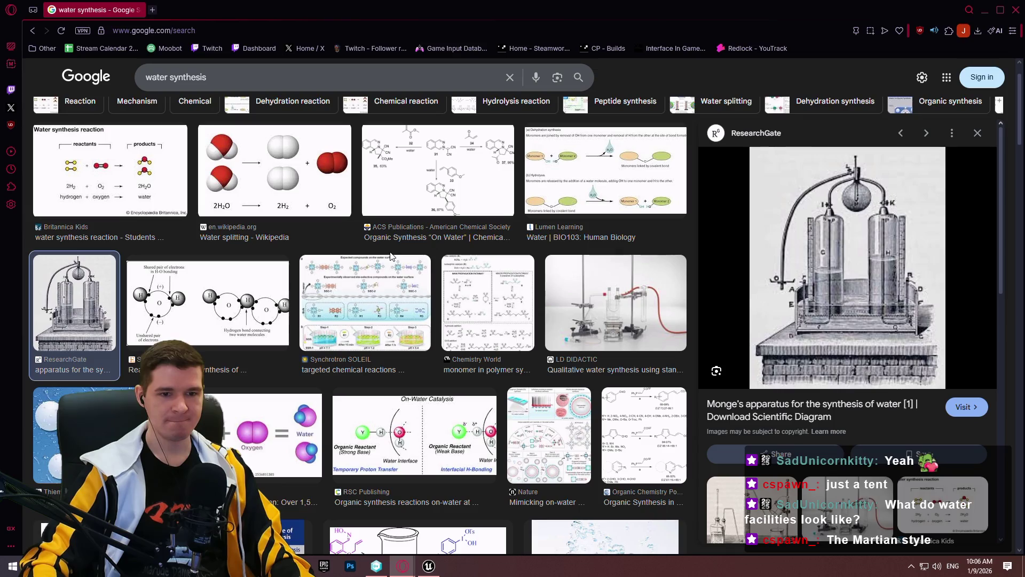
scroll(327, 233, down, 7)
scroll(326, 233, down, 1)
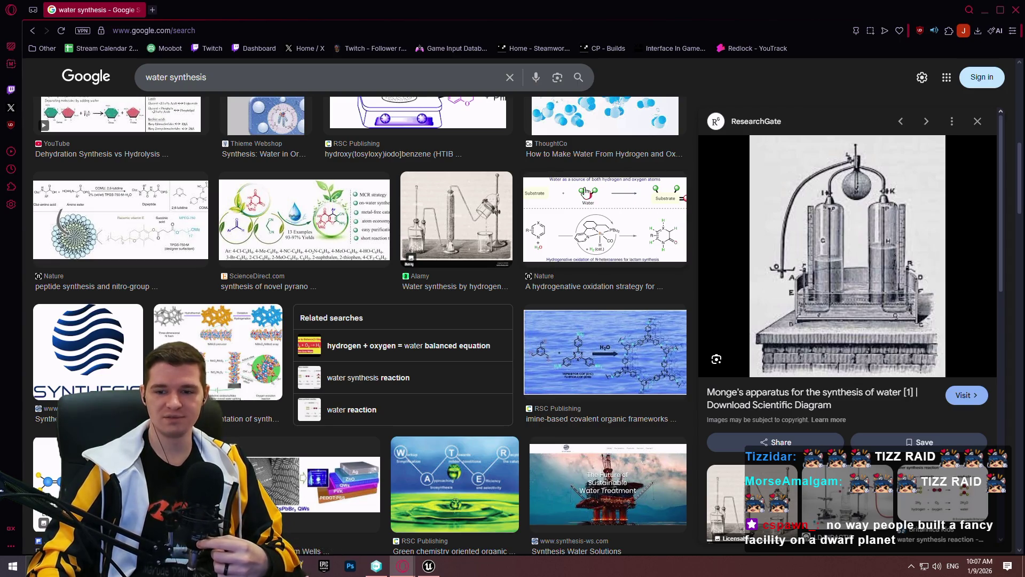
scroll(525, 267, up, 6)
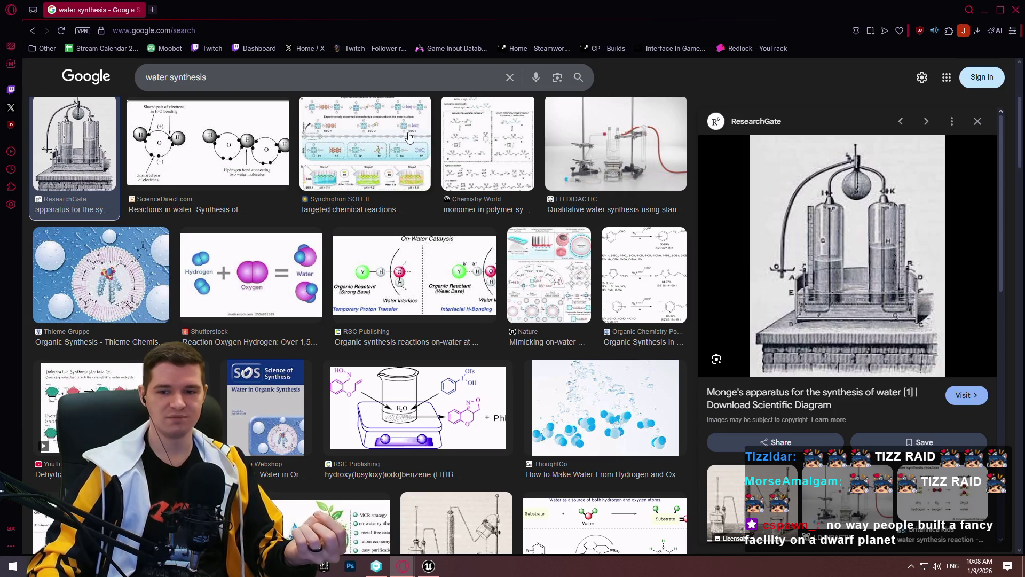
scroll(490, 158, down, 2)
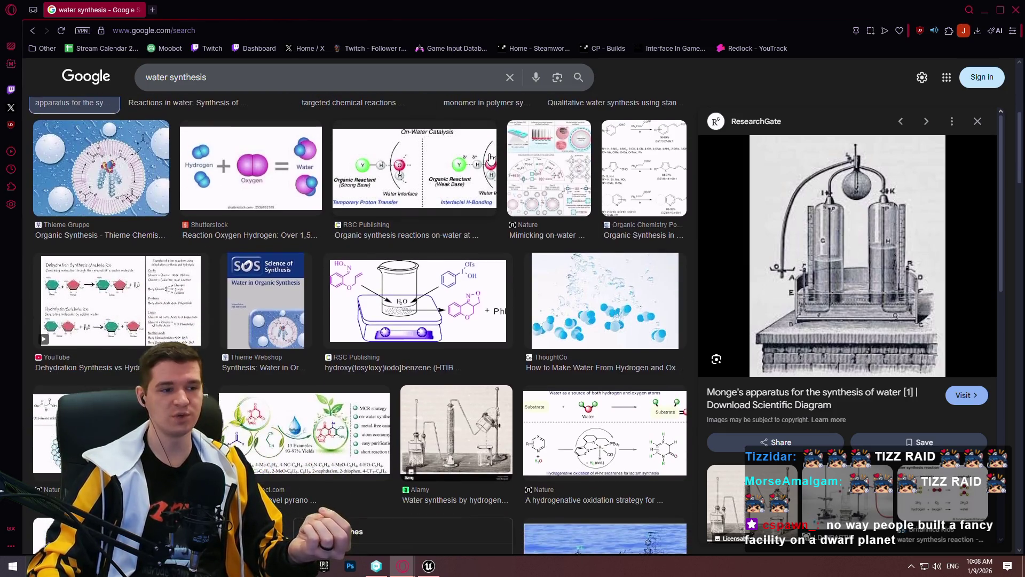
key(alt+Tab)
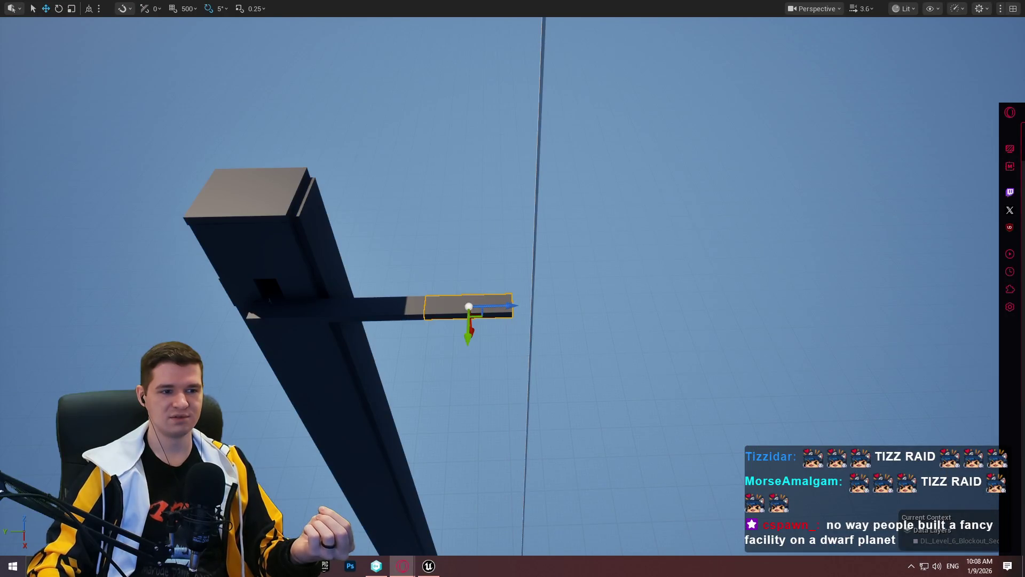
Fly the camera around the orange and yellow structures, then switch to the Facility Level Overview article.
mouse_move(668, 361)
mouse_down()
mouse_move(641, 299)
mouse_move(625, 291)
mouse_up()
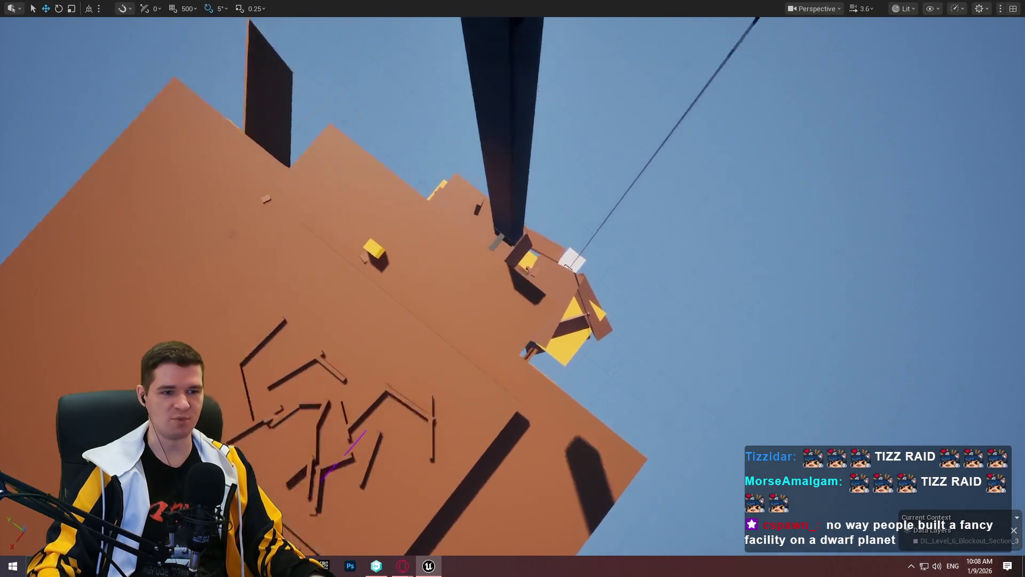
scroll(512, 289, up, 5)
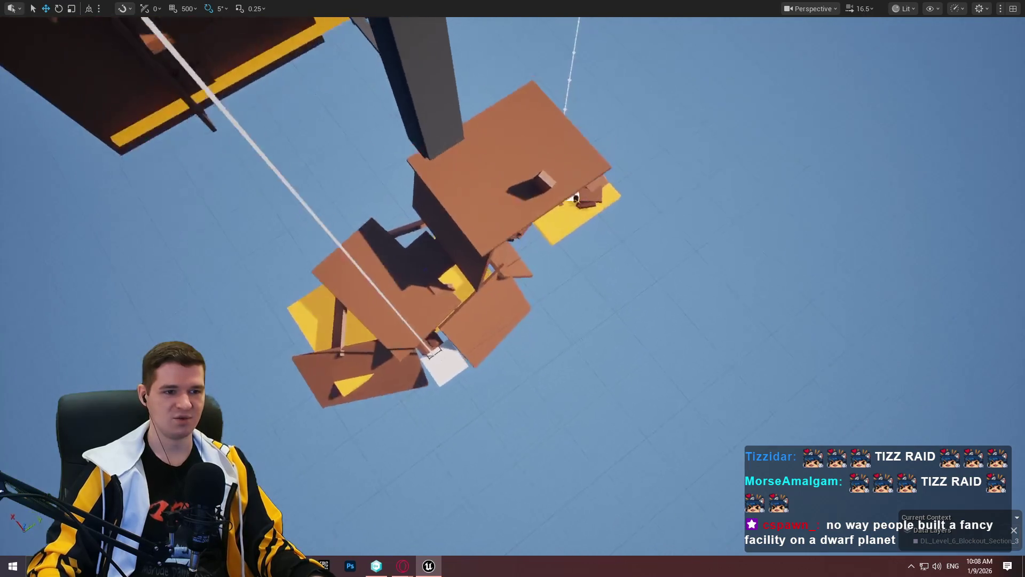
mouse_move(513, 288)
mouse_down()
mouse_move(513, 267)
mouse_move(529, 262)
mouse_move(502, 283)
mouse_move(491, 267)
mouse_move(496, 240)
mouse_up()
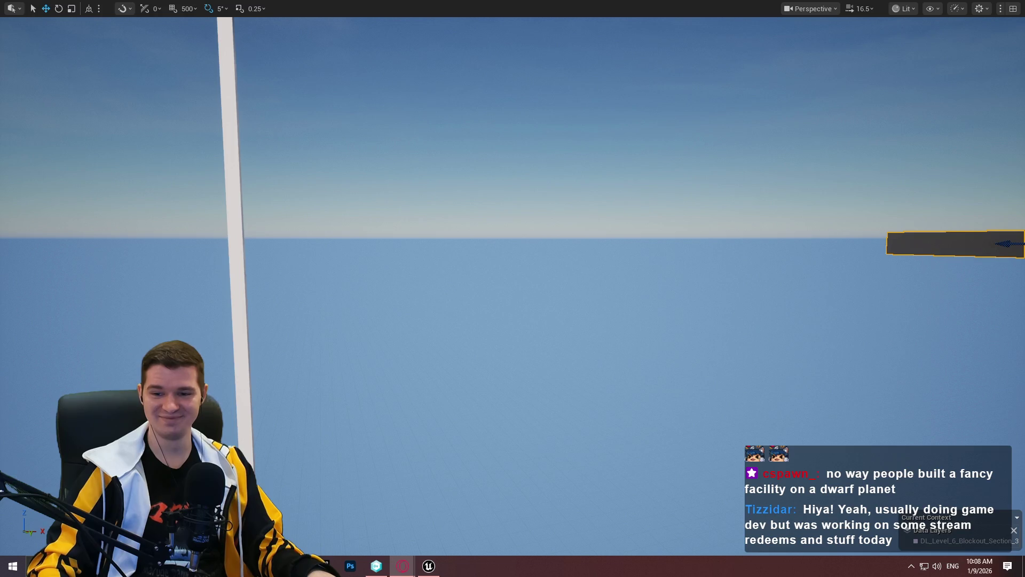
key(alt+Tab)
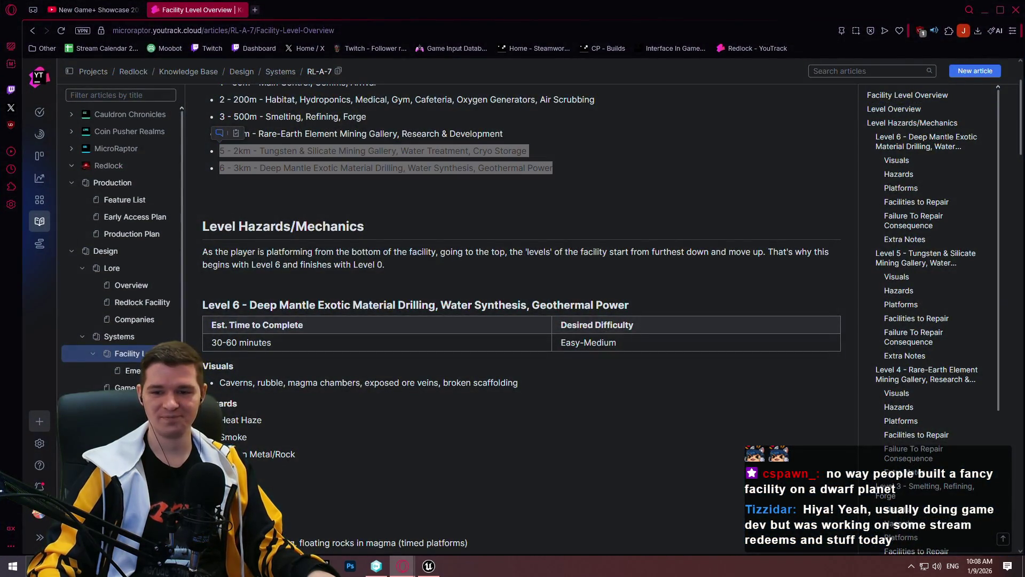
Switch to the water synthesis results and preview the RSC Publishing on-water catalysis image.
key(alt+Tab)
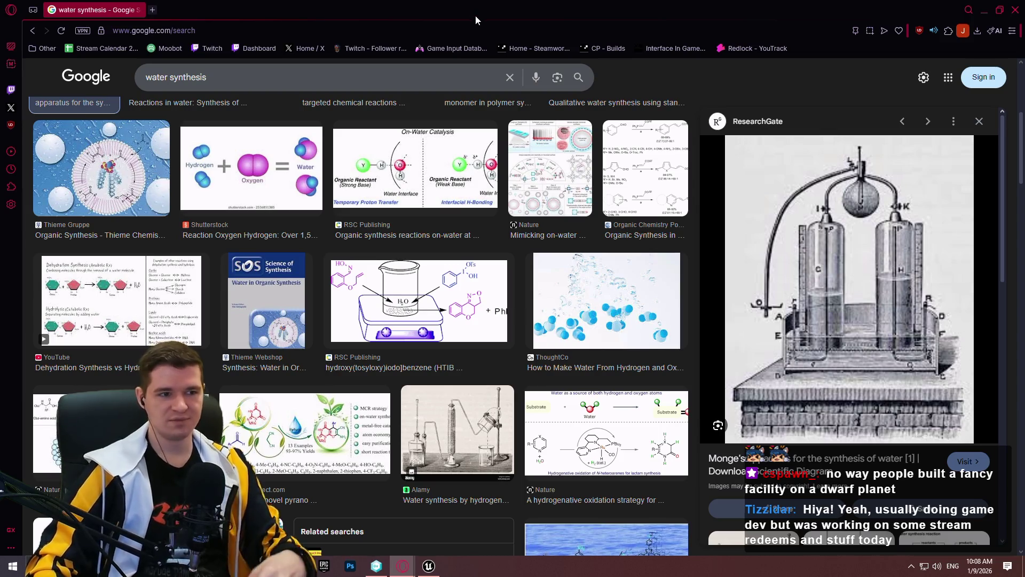
click(475, 155)
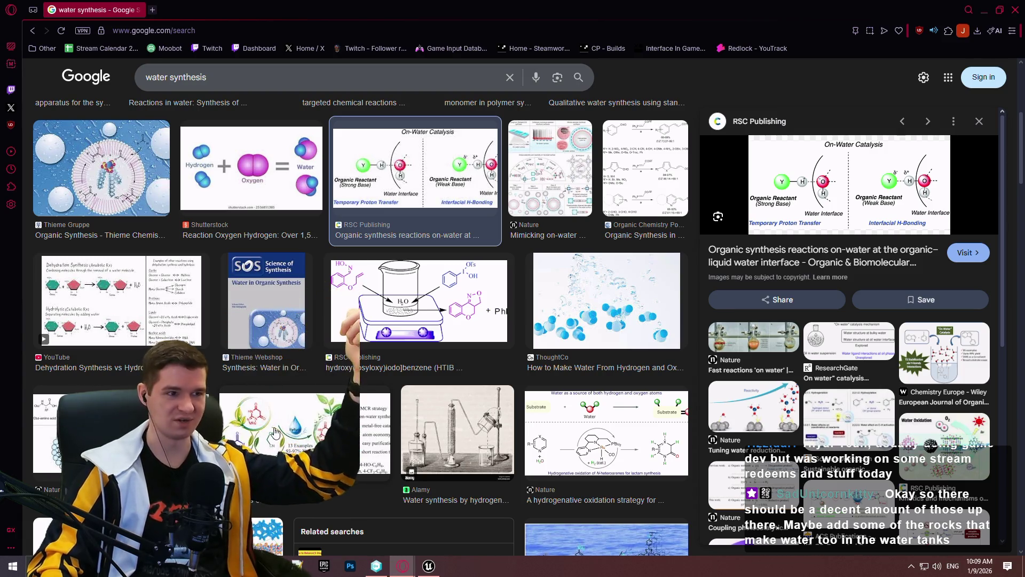
Bring the Notepad++ notes window in front of Google Images.
key(alt+Tab)
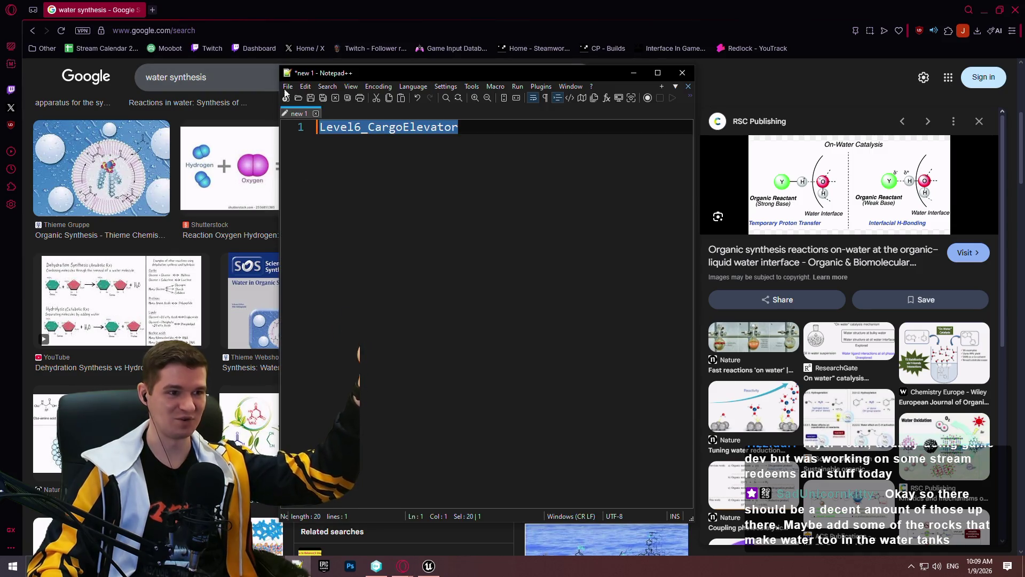
Create a new blank Notepad++ document, then return to and scroll the Redlock.txt lore notes.
click(287, 97)
click(288, 86)
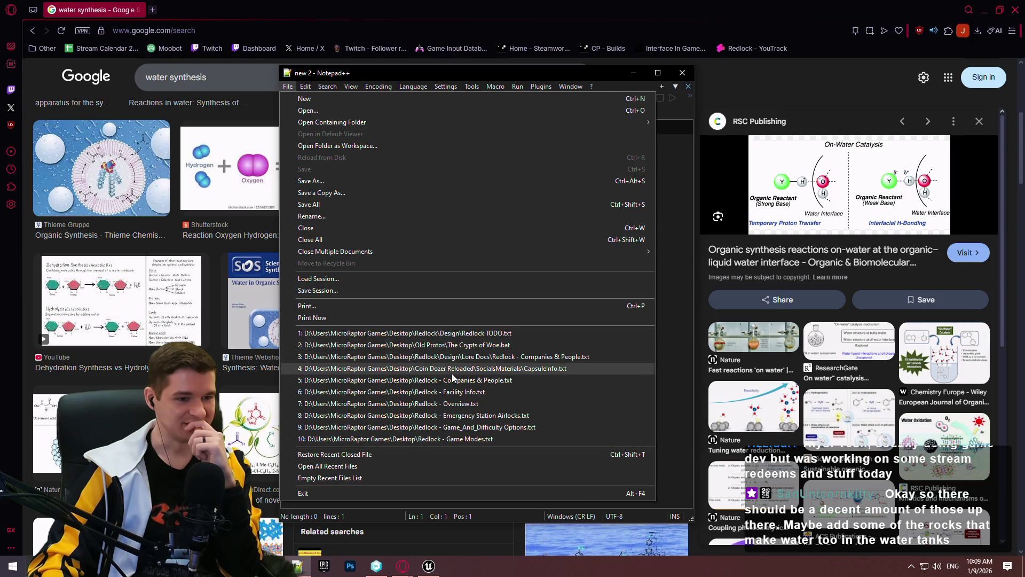
key(alt+Tab)
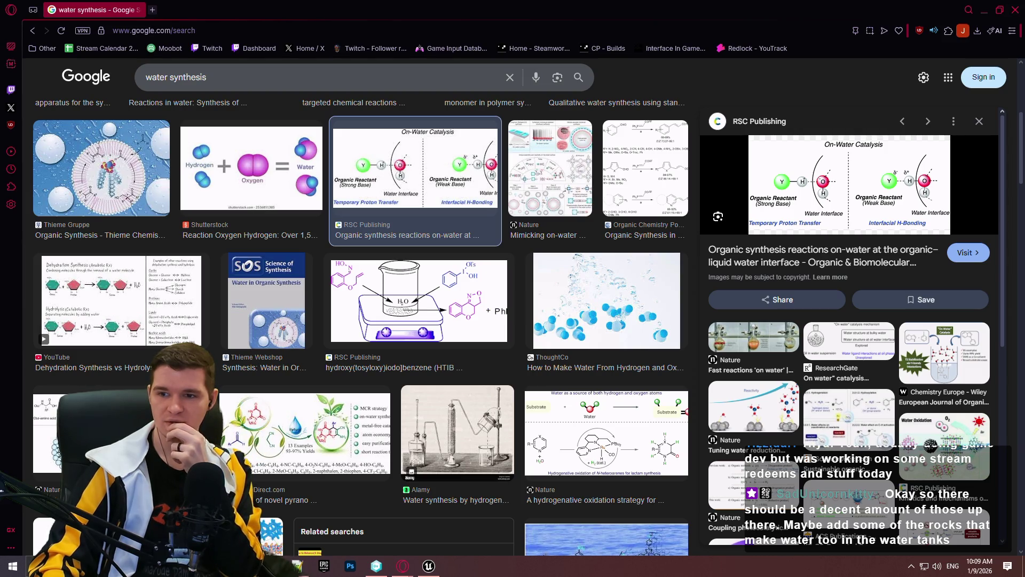
key(alt+Tab)
scroll(600, 191, down, 2)
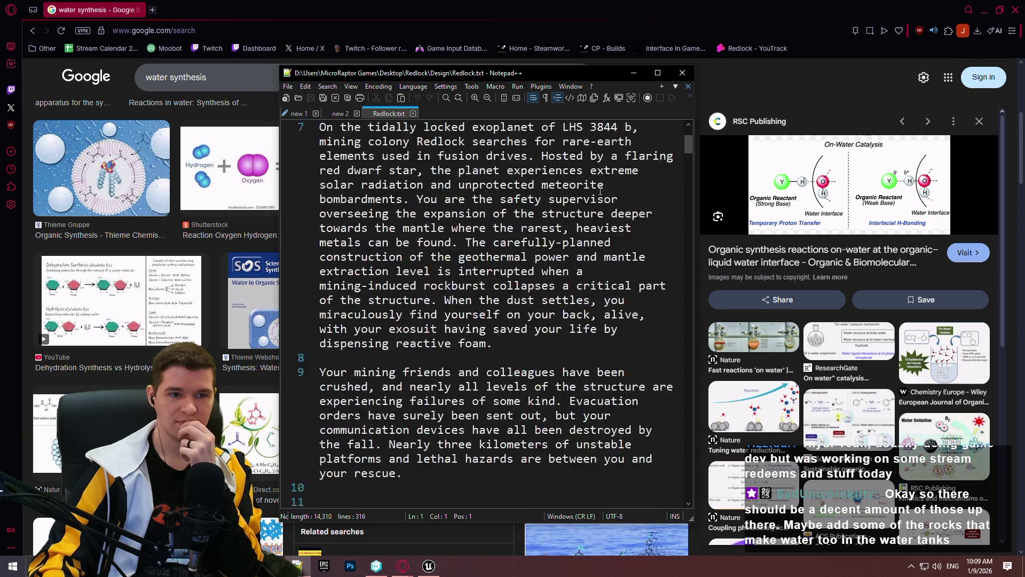
Scroll Redlock.txt to the Level 5 Tungsten & Silicate Mining Gallery notes around line 134.
mouse_move(689, 143)
mouse_down()
mouse_move(689, 320)
mouse_move(658, 506)
mouse_move(675, 448)
mouse_move(673, 321)
mouse_move(675, 342)
mouse_up()
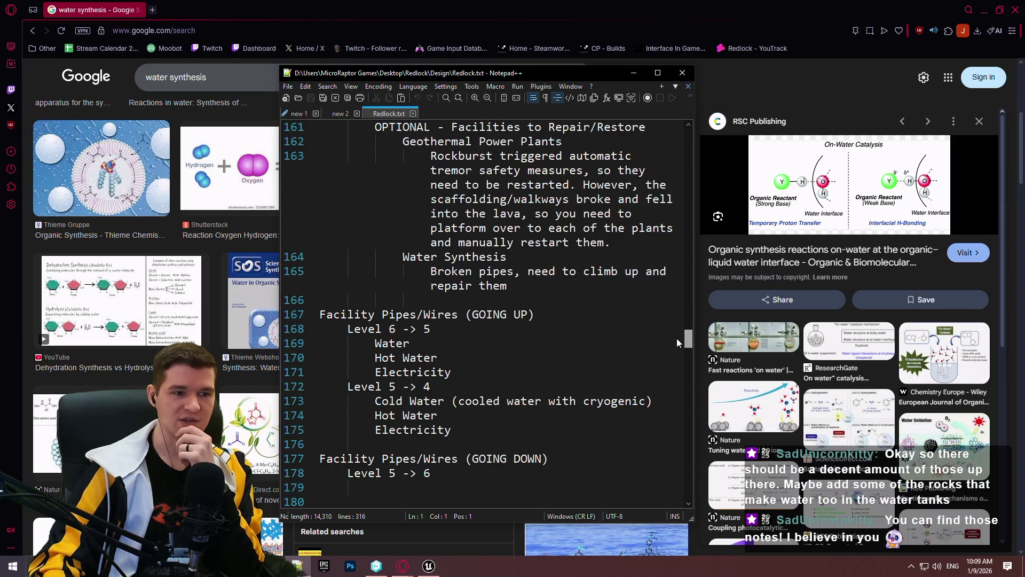
scroll(566, 301, down, 1)
scroll(566, 302, up, 2)
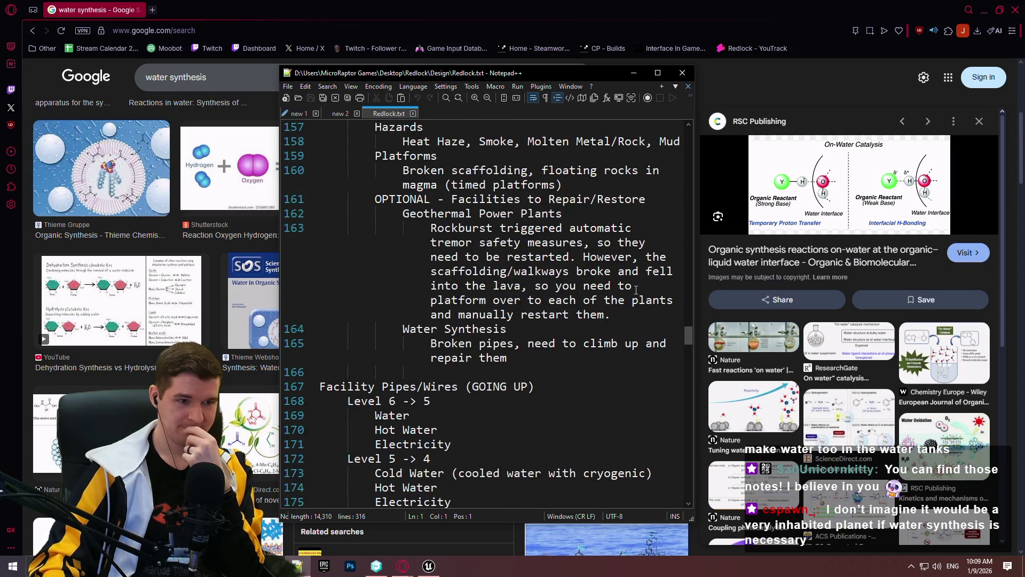
scroll(543, 252, up, 3)
scroll(540, 252, down, 3)
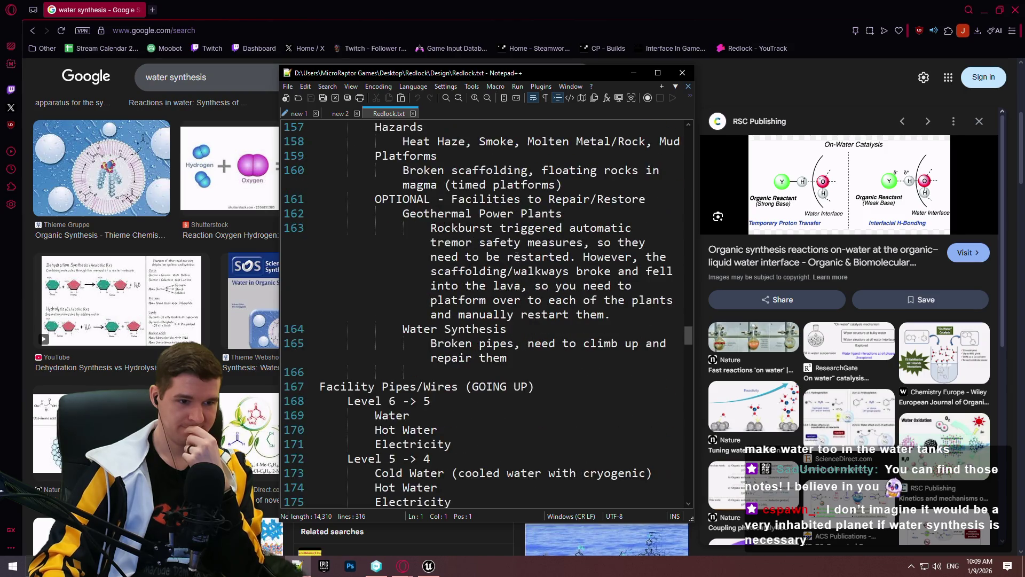
scroll(505, 251, down, 2)
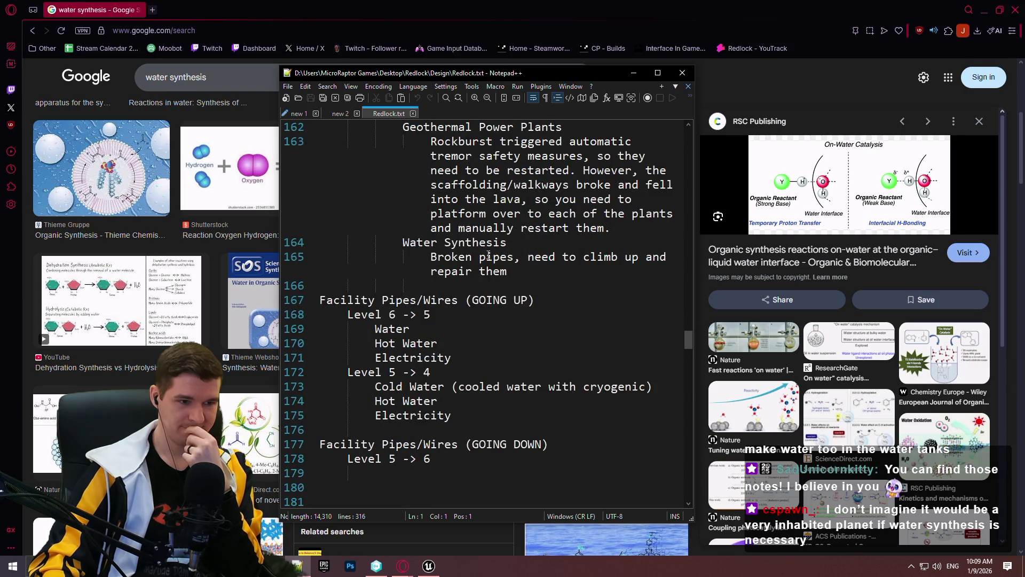
scroll(468, 251, up, 10)
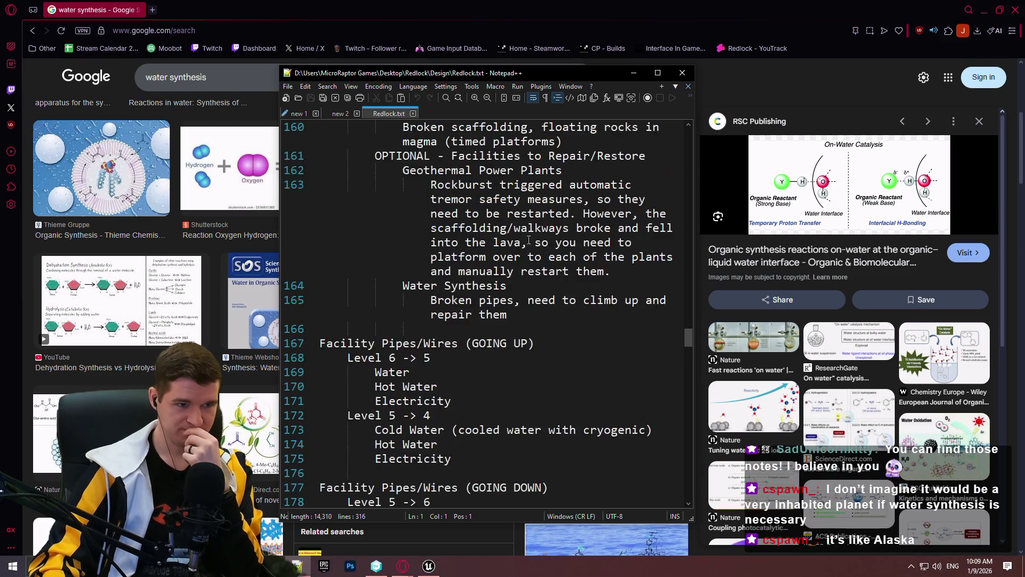
scroll(582, 259, up, 3)
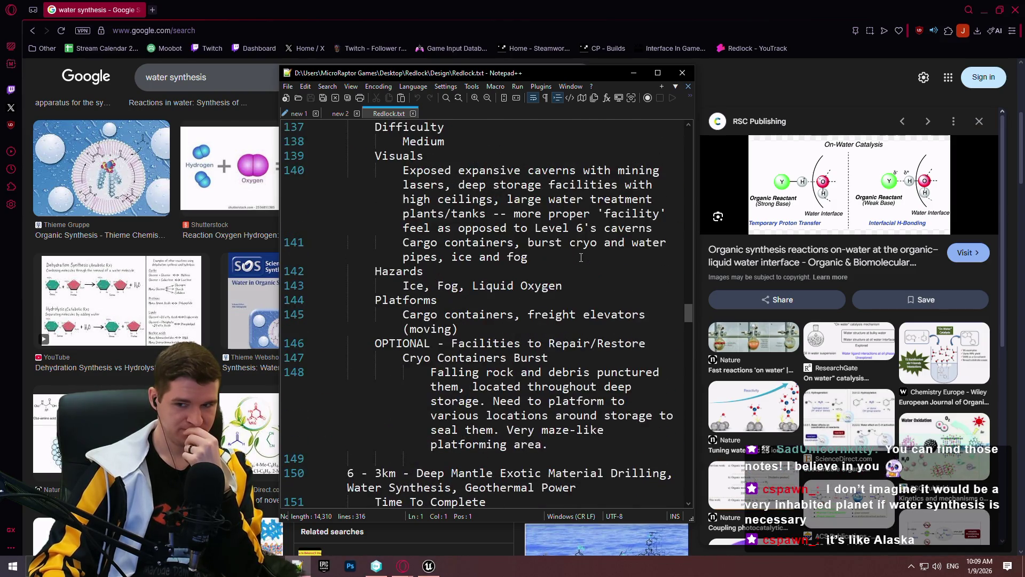
scroll(612, 256, up, 2)
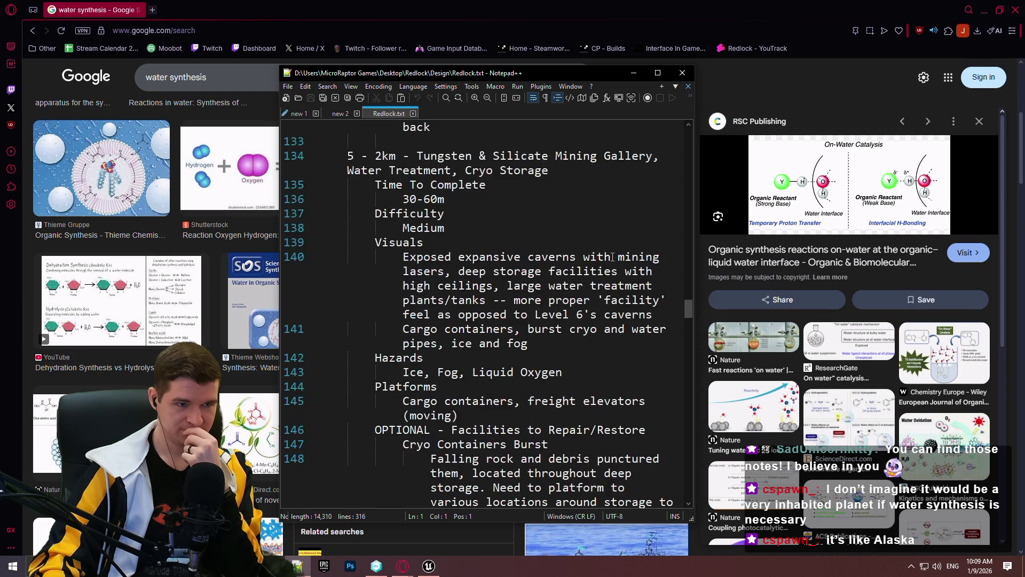
drag(687, 310, 686, 306)
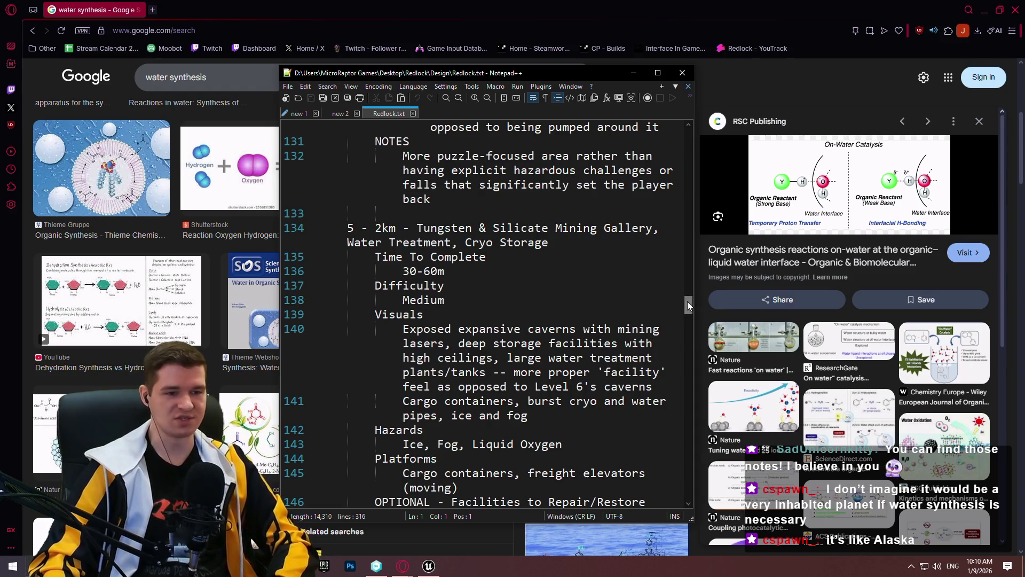
mouse_move(687, 301)
mouse_down()
mouse_move(689, 321)
mouse_move(685, 304)
mouse_up()
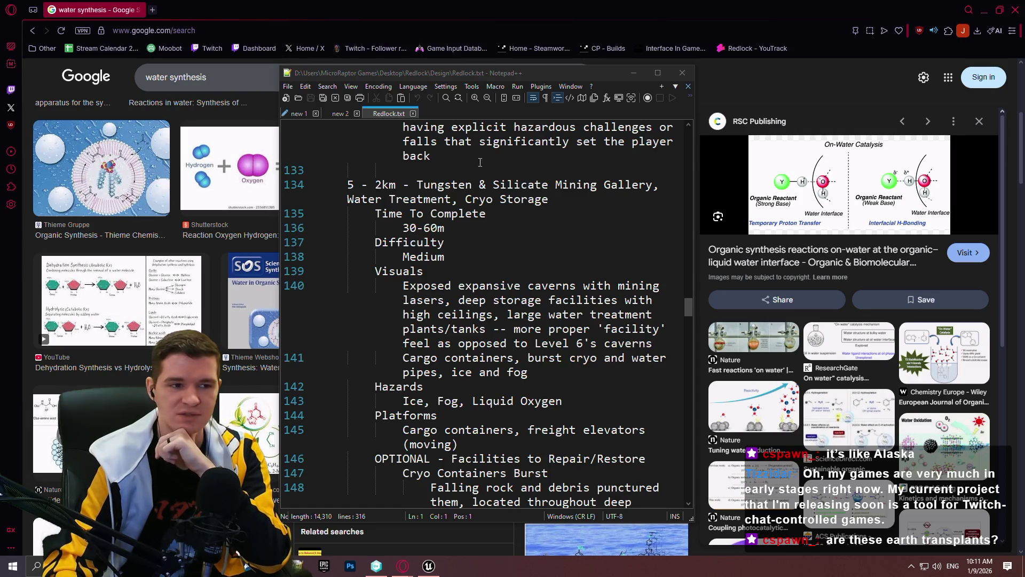
Scroll Redlock.txt down to the Facility Pipes/Wires (GOING UP) section.
scroll(480, 162, down, 12)
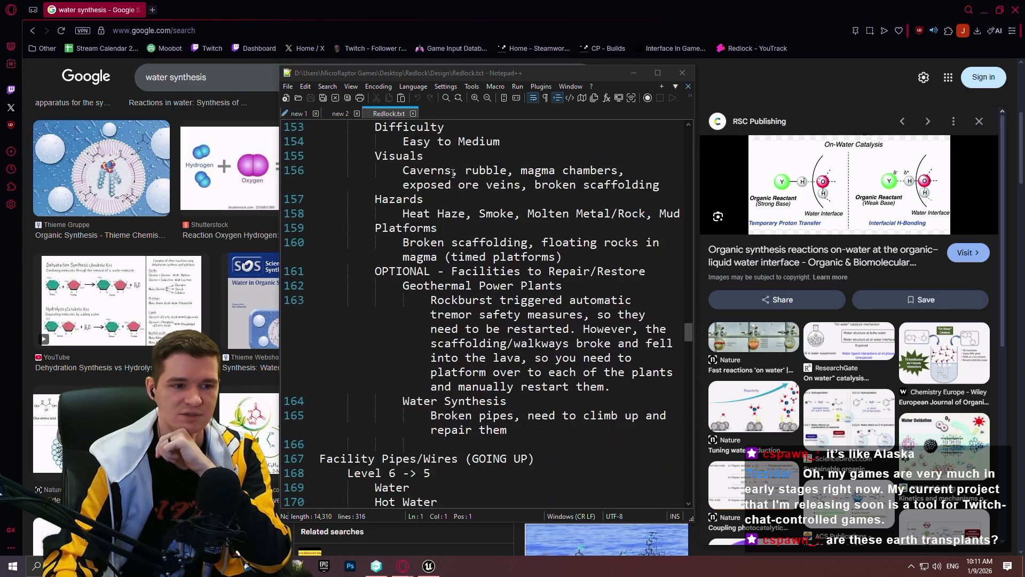
scroll(441, 169, down, 3)
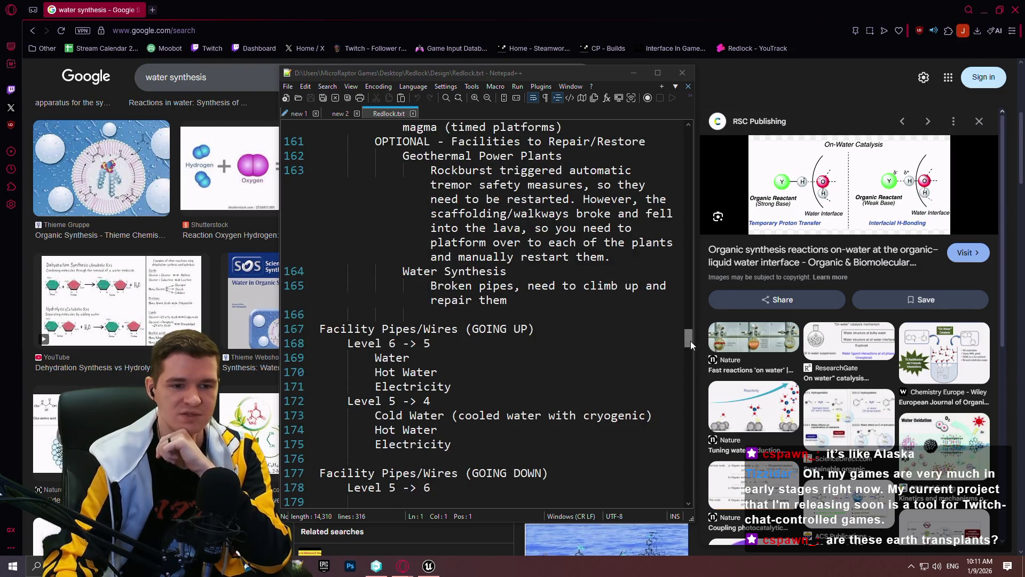
mouse_move(690, 340)
mouse_down()
mouse_move(692, 319)
mouse_move(690, 332)
mouse_up()
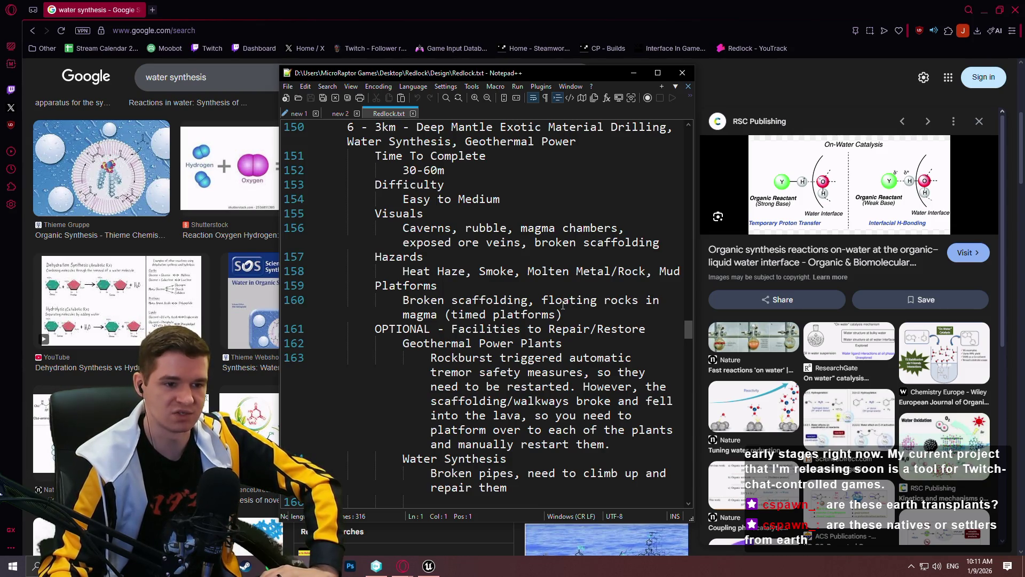
scroll(558, 306, down, 3)
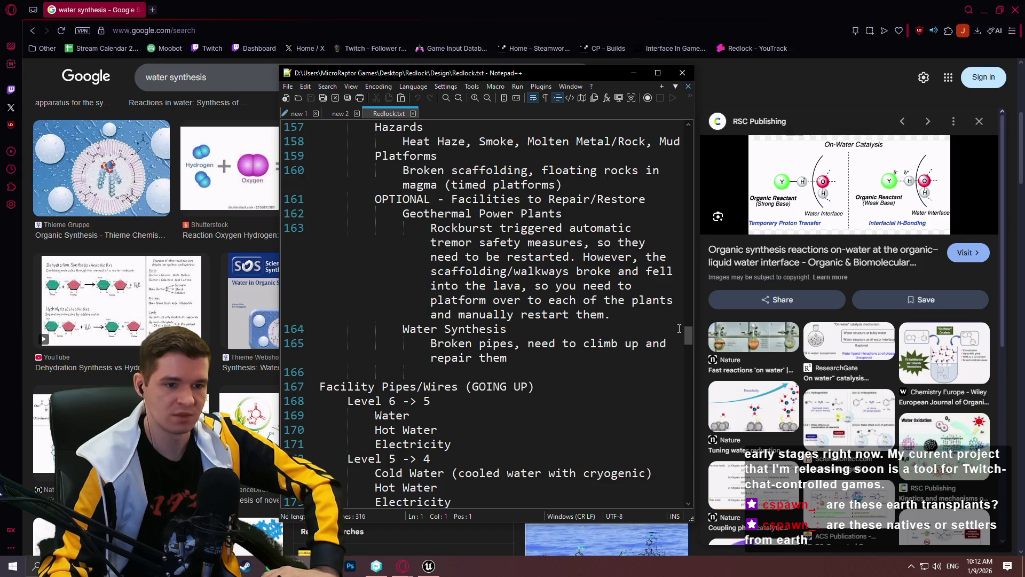
drag(685, 334, 690, 345)
mouse_move(690, 349)
mouse_down()
mouse_move(693, 310)
mouse_move(688, 335)
mouse_up()
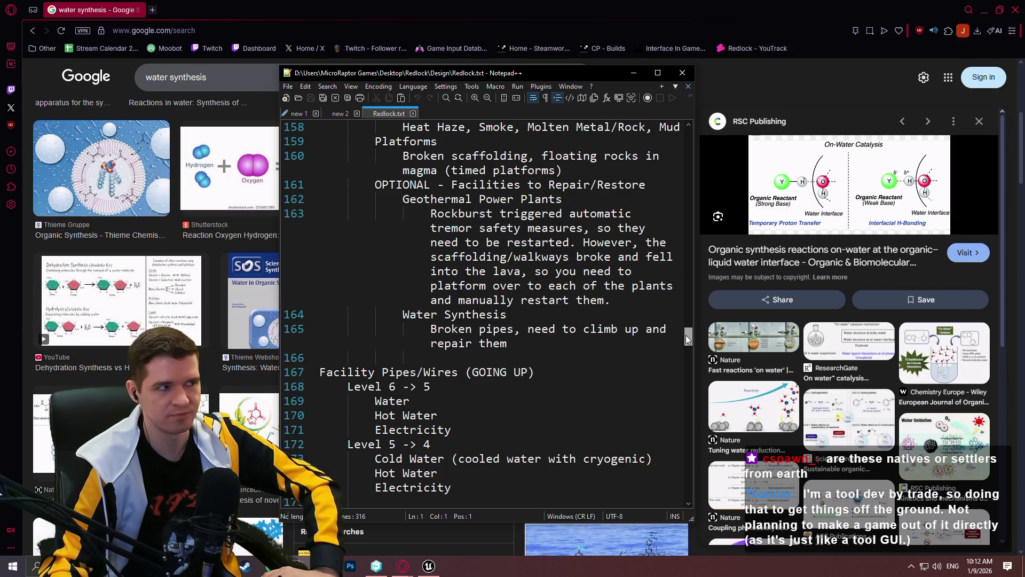
mouse_move(686, 335)
mouse_down()
mouse_move(674, 348)
mouse_move(671, 339)
mouse_up()
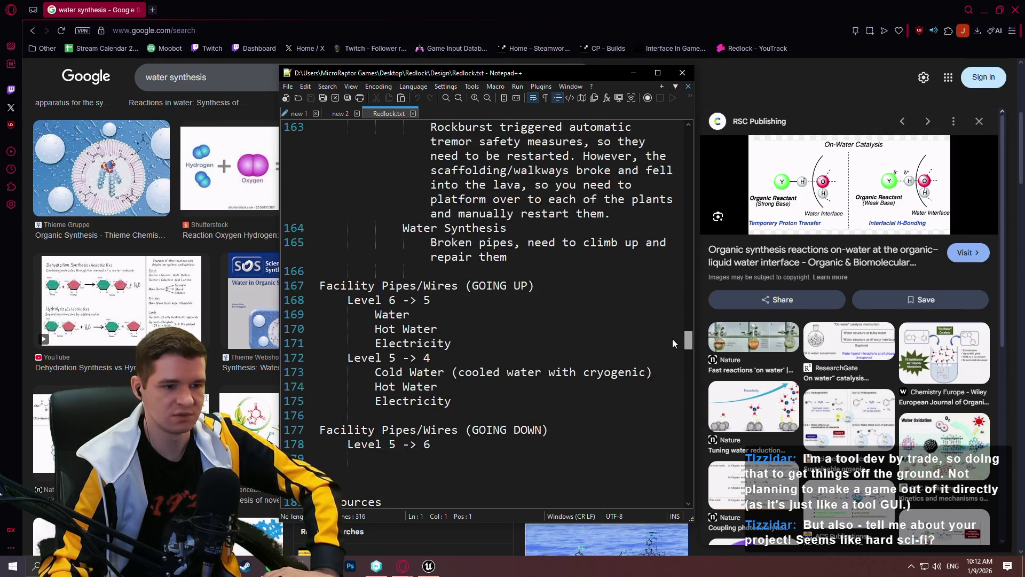
drag(671, 338, 672, 337)
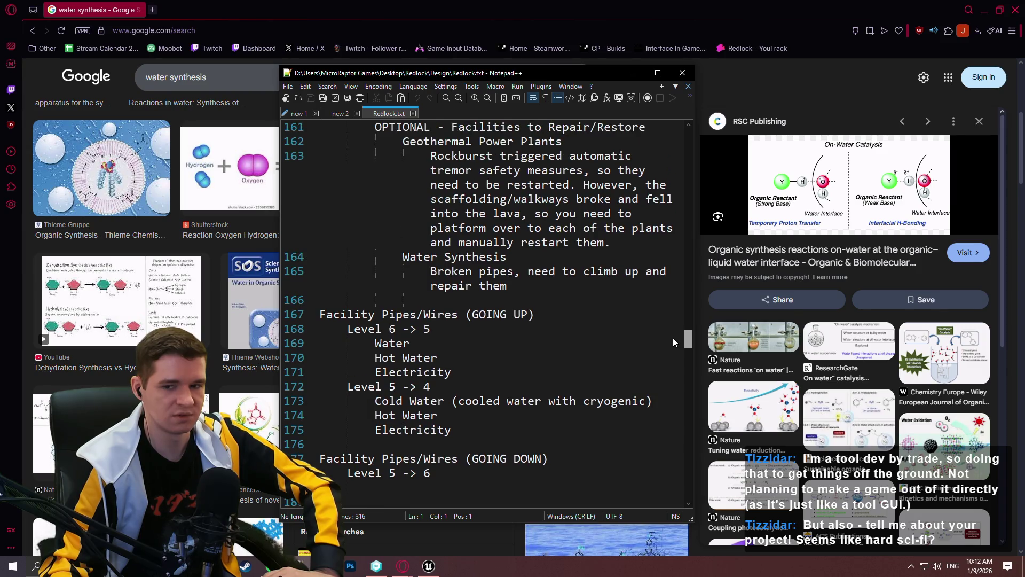
Highlight the Water and Hot Water lines under Level 6 -> 5, then bring up the water synthesis images.
drag(437, 358, 375, 343)
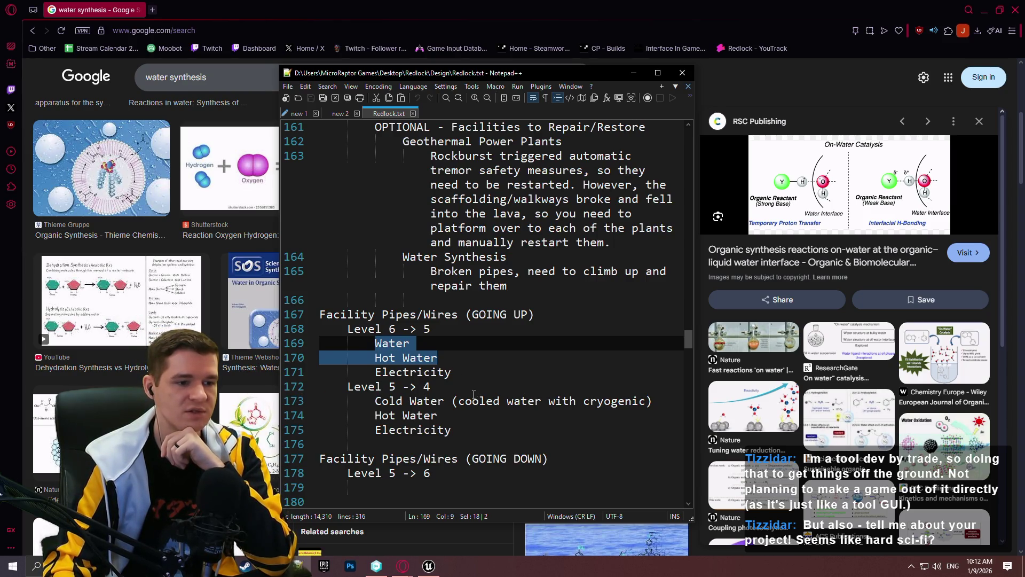
click(489, 420)
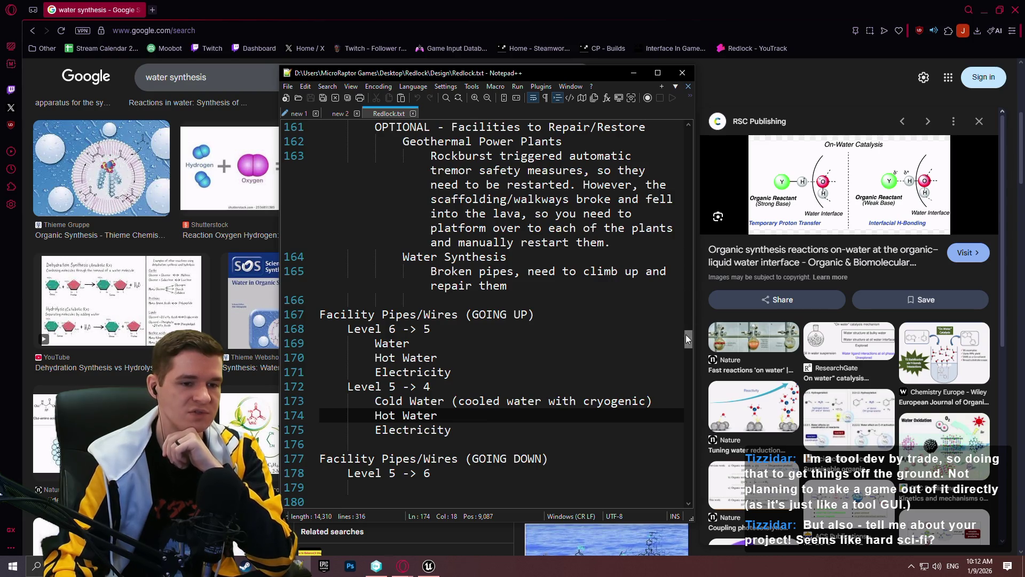
scroll(685, 337, down, 1)
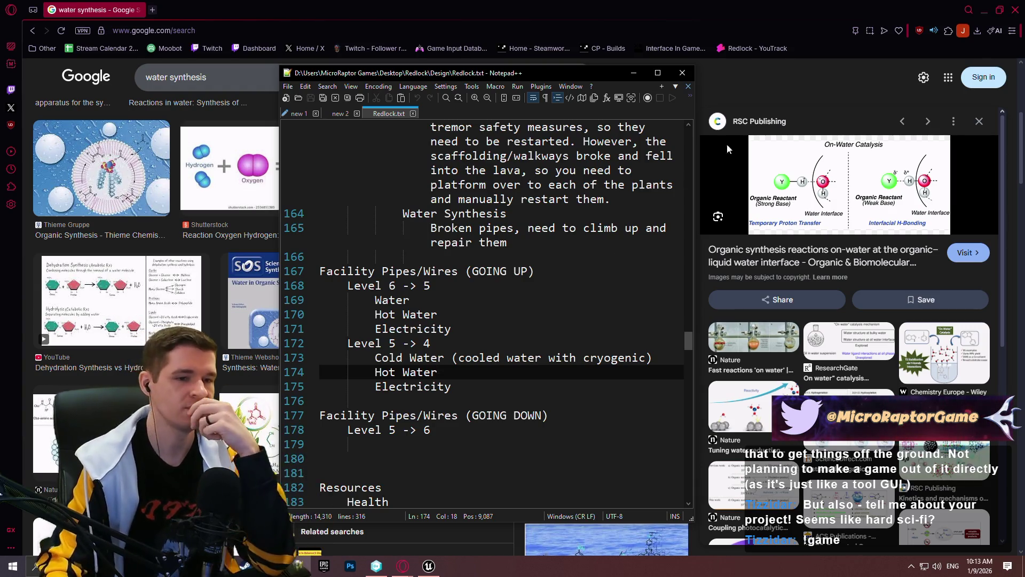
click(668, 6)
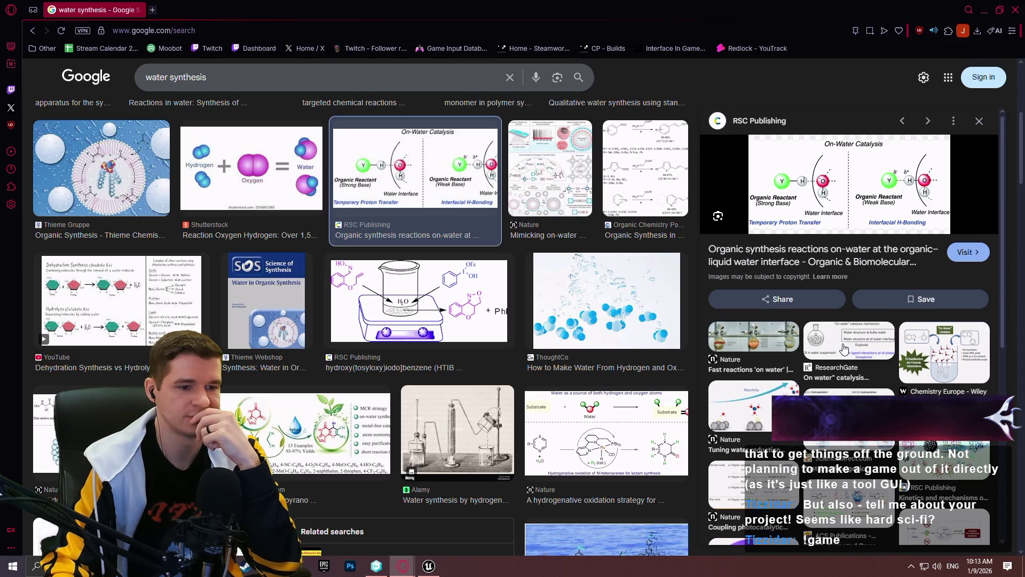
Scroll through the water synthesis image results and open a new empty browser tab.
scroll(843, 350, down, 3)
scroll(309, 311, down, 3)
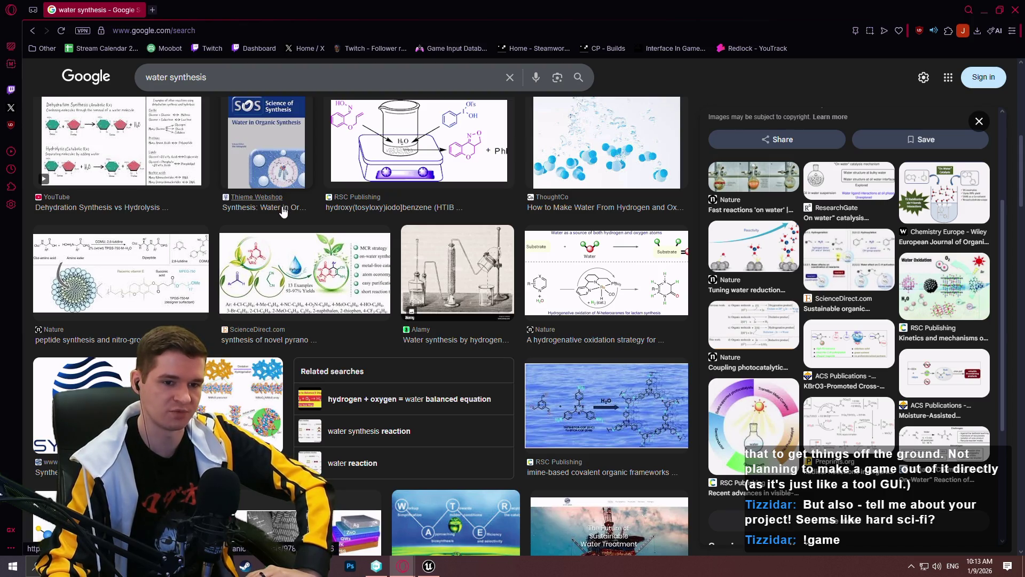
click(157, 12)
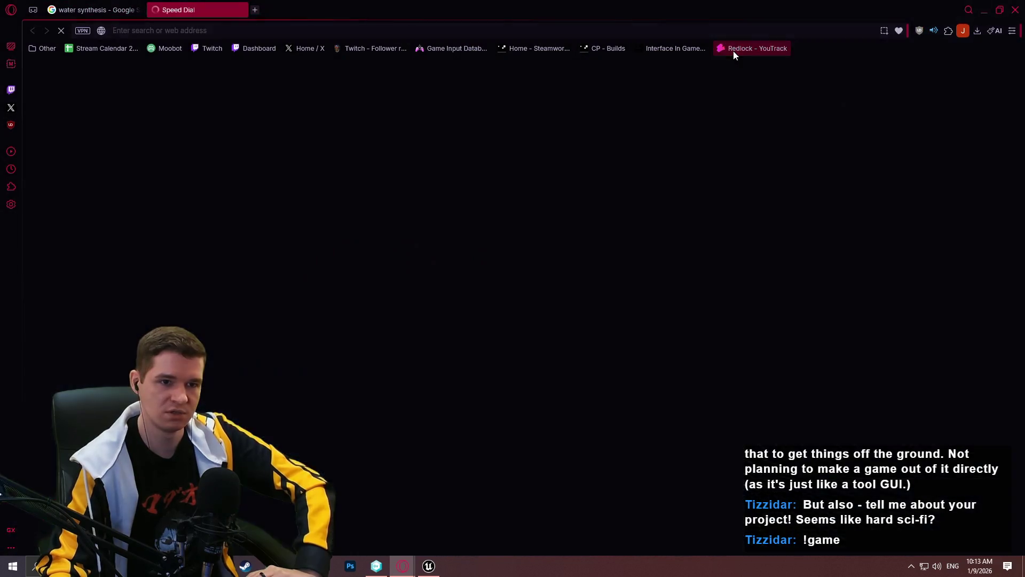
Open the Redlock knowledge base's Facility Level Overview article and read through the levels 0–6 list.
click(734, 51)
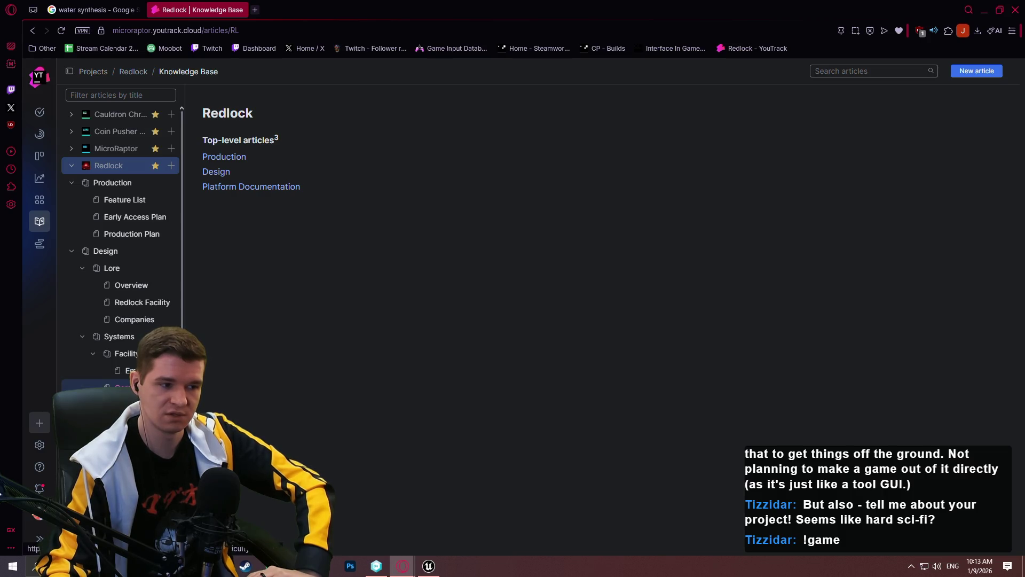
click(130, 364)
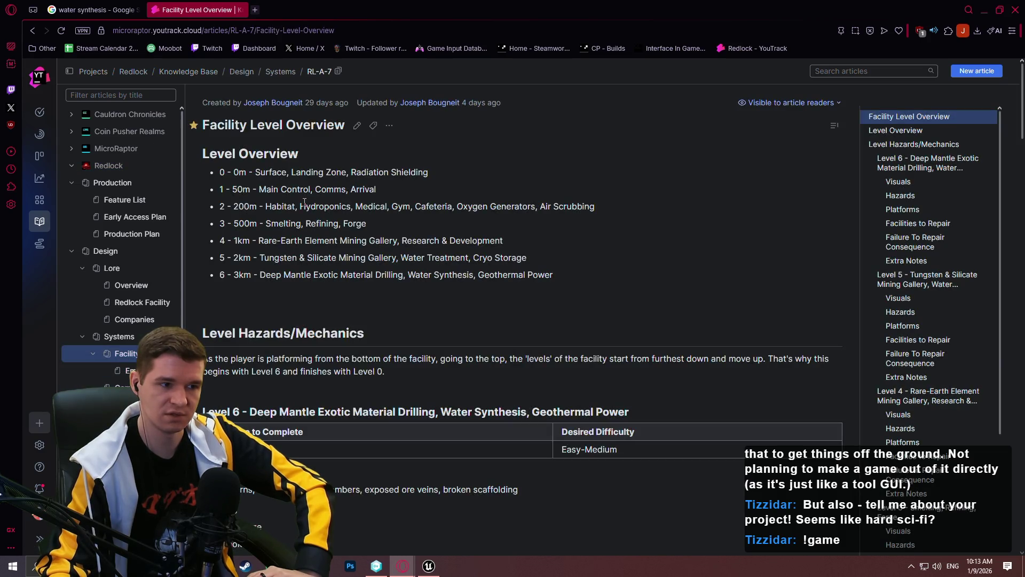
drag(304, 206, 350, 206)
click(351, 206)
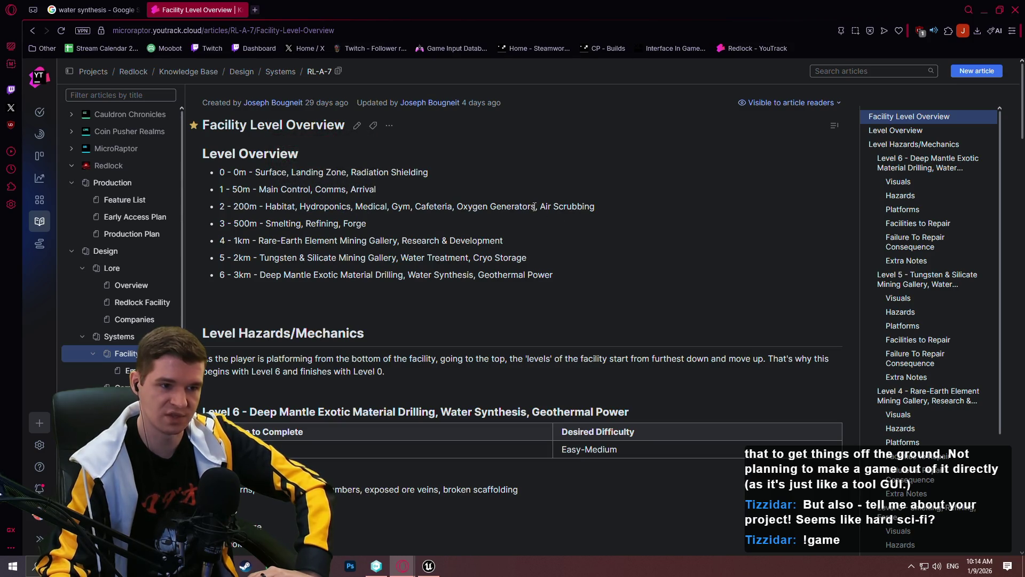
drag(534, 206, 459, 207)
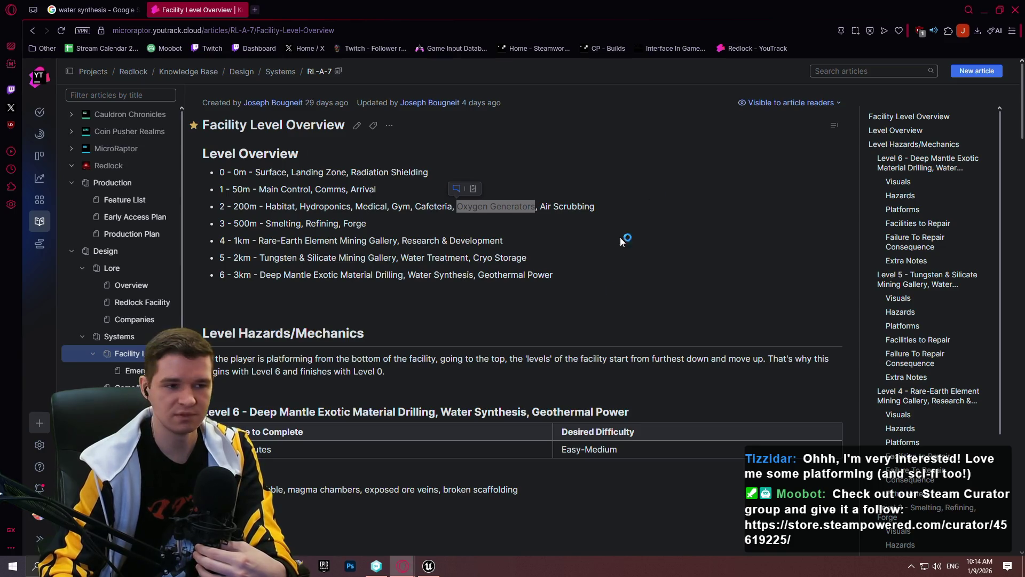
click(584, 547)
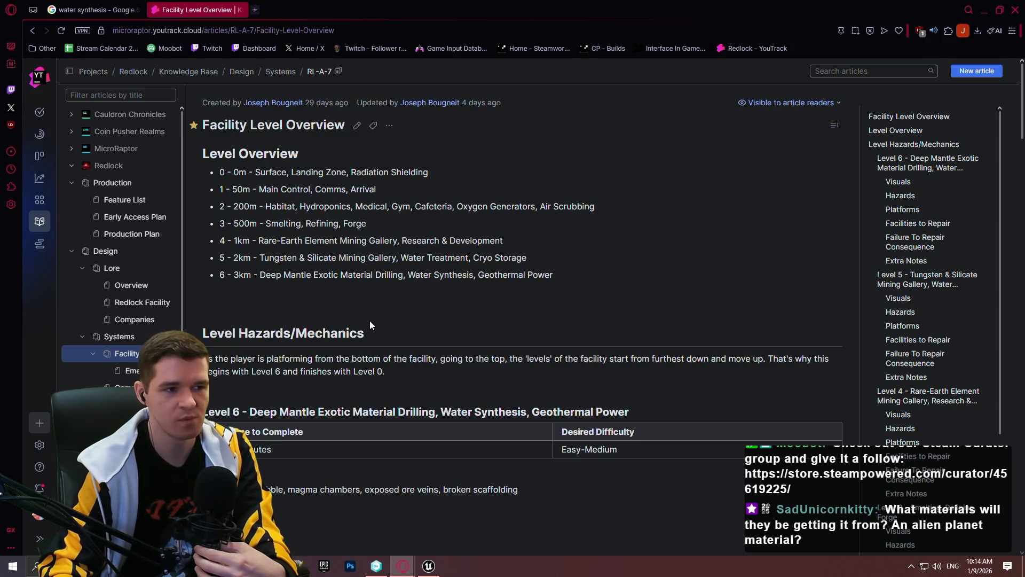
click(254, 13)
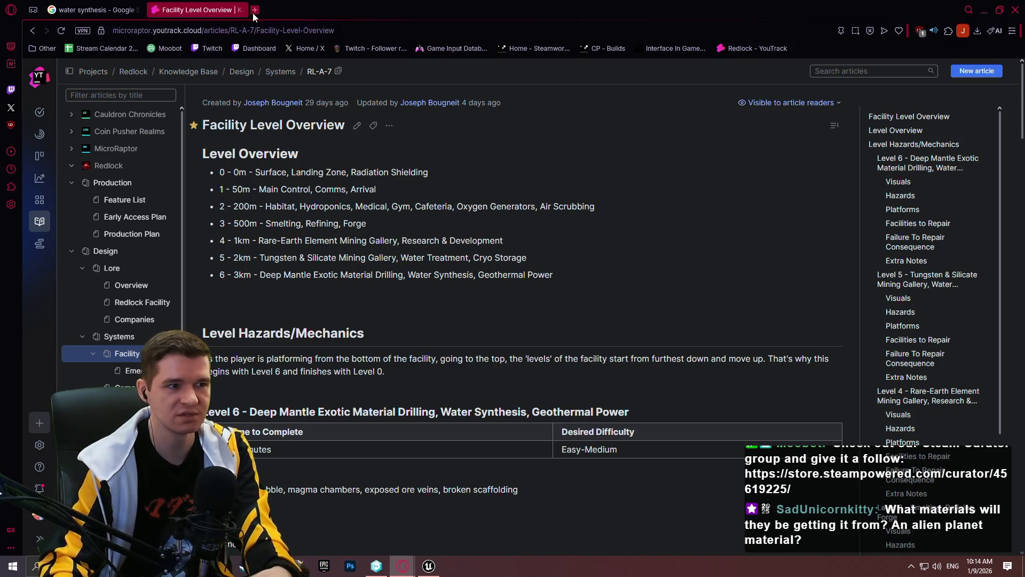
Search Google for 'minerals rich in hydrogen', then switch to Notepad++'s new 1 document.
text(mineral)
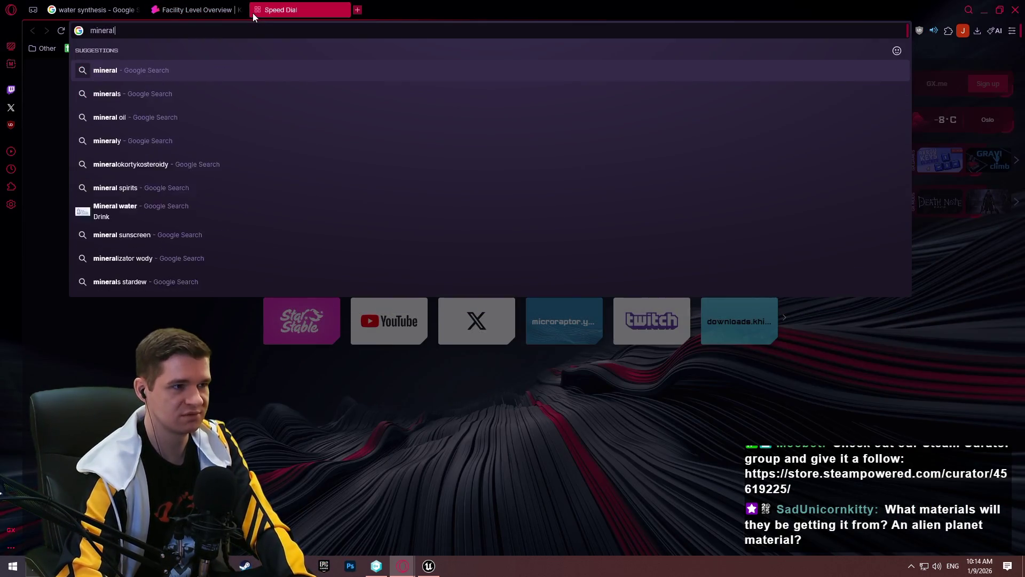
text(s rich i)
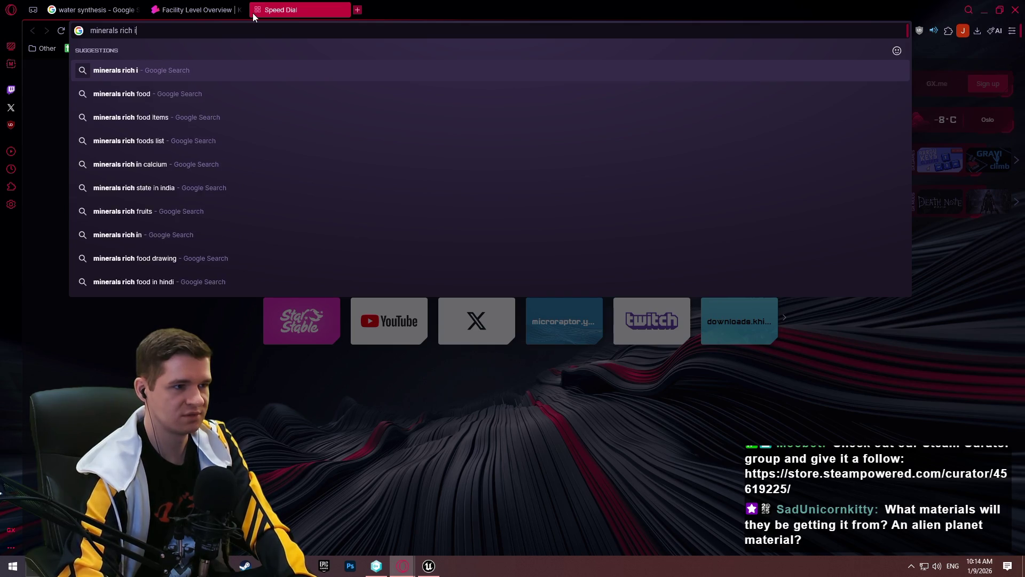
text(n hydrogen)
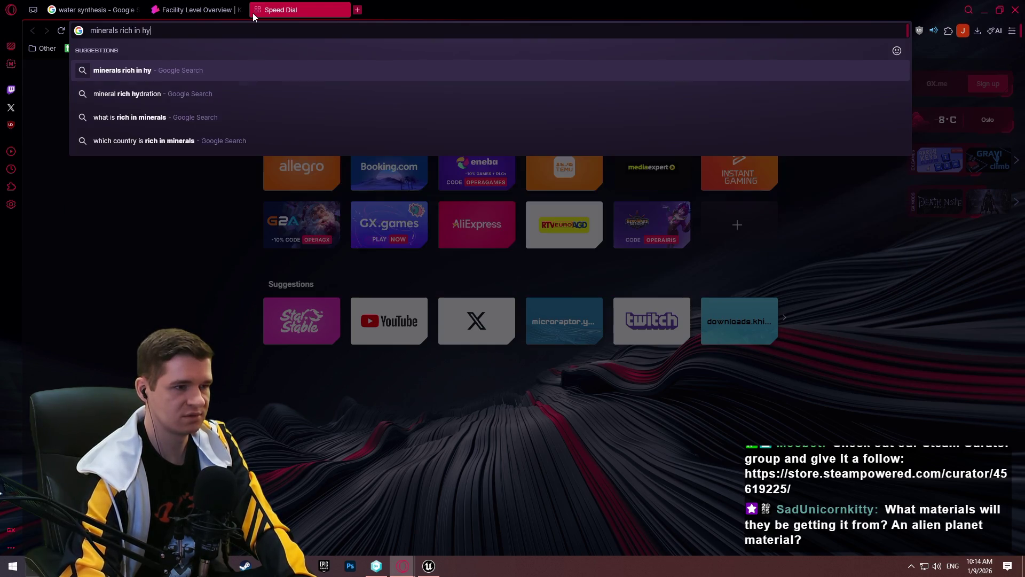
key(Return)
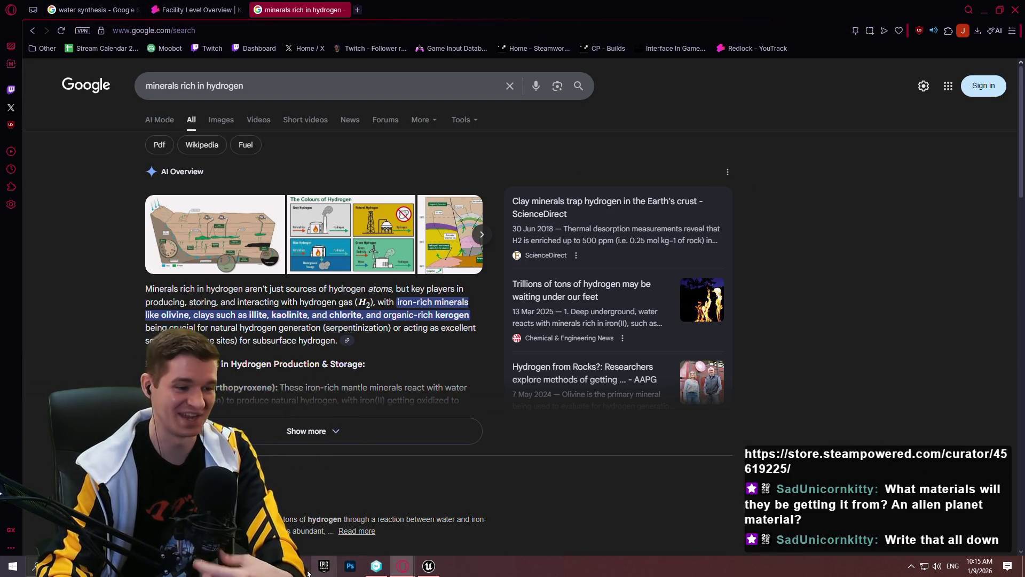
click(376, 566)
click(298, 113)
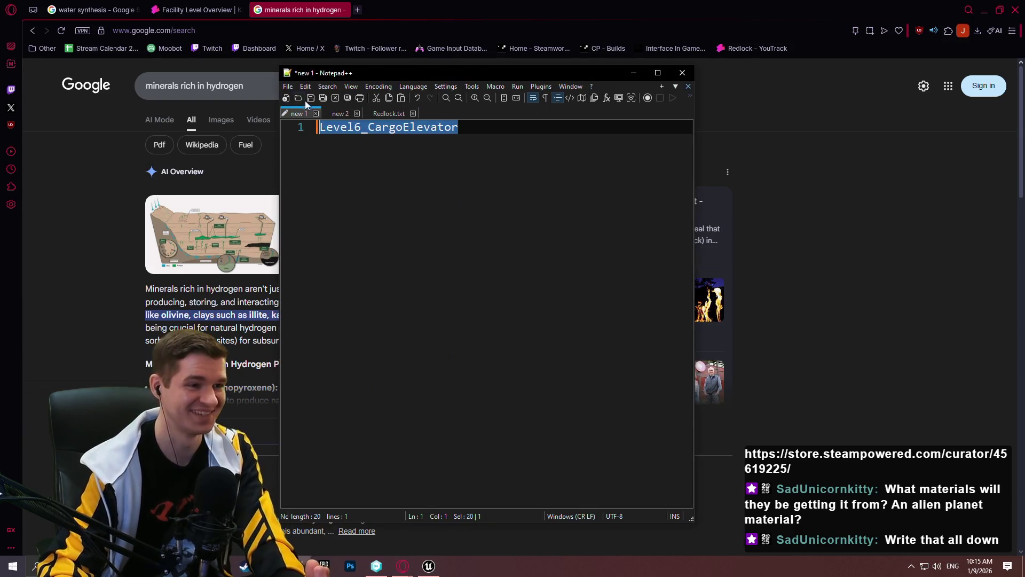
Reopen Redlock TODO.txt and add a lore line: forge hydrogen and hydroponics oxygen feed level 6 water synthesis.
click(287, 86)
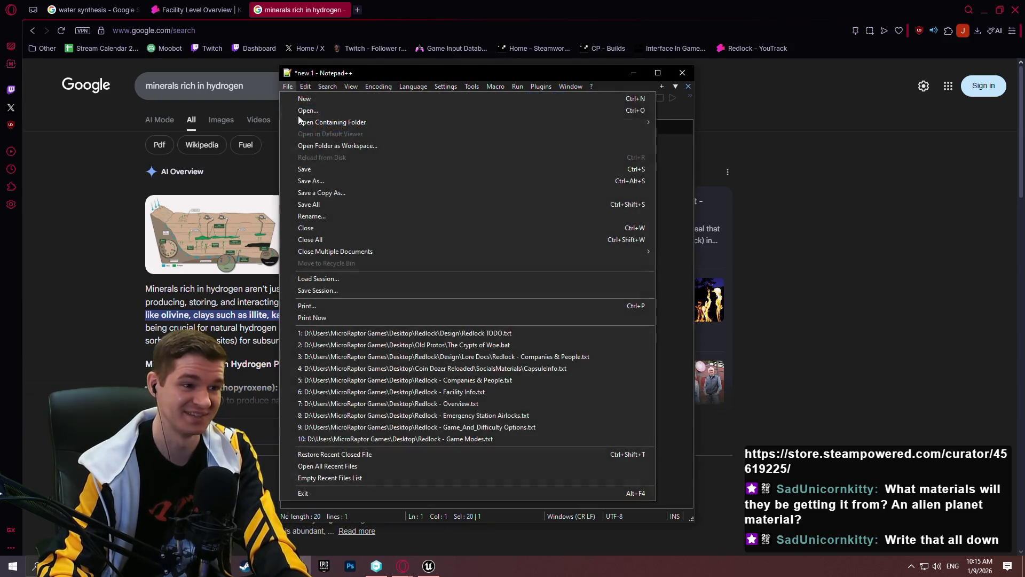
click(469, 334)
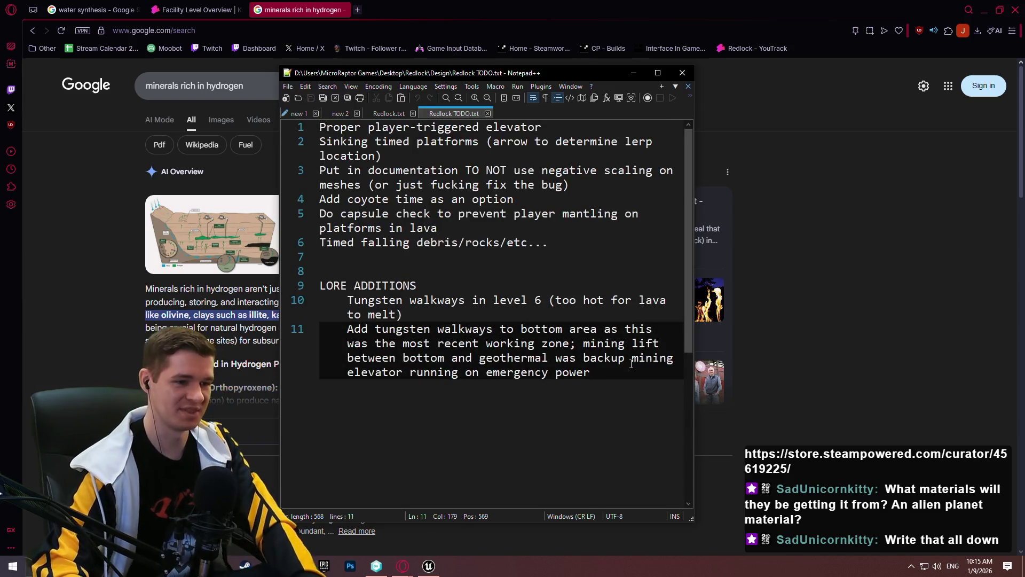
key(Return)
text(Hydrogen )
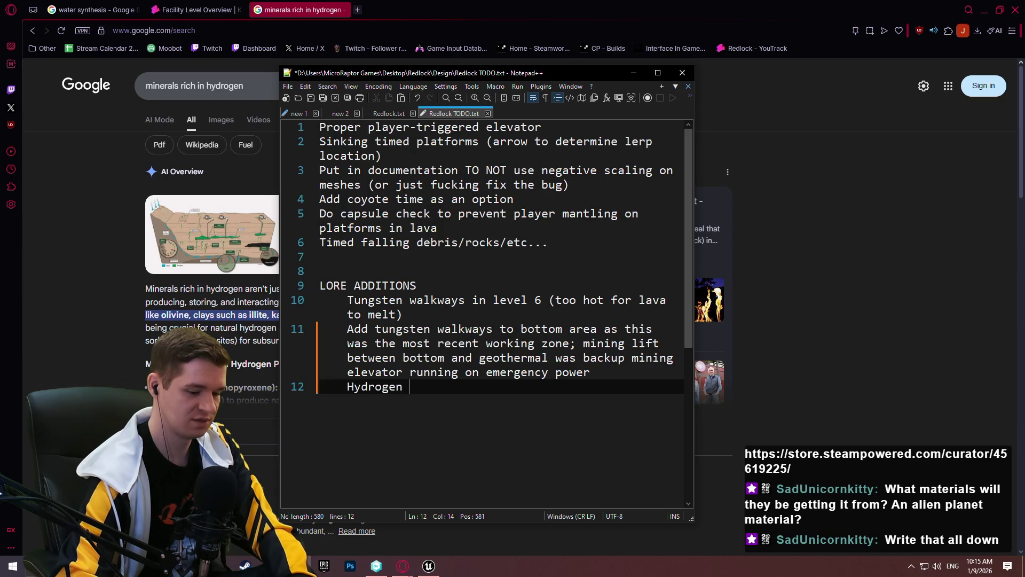
text(capt)
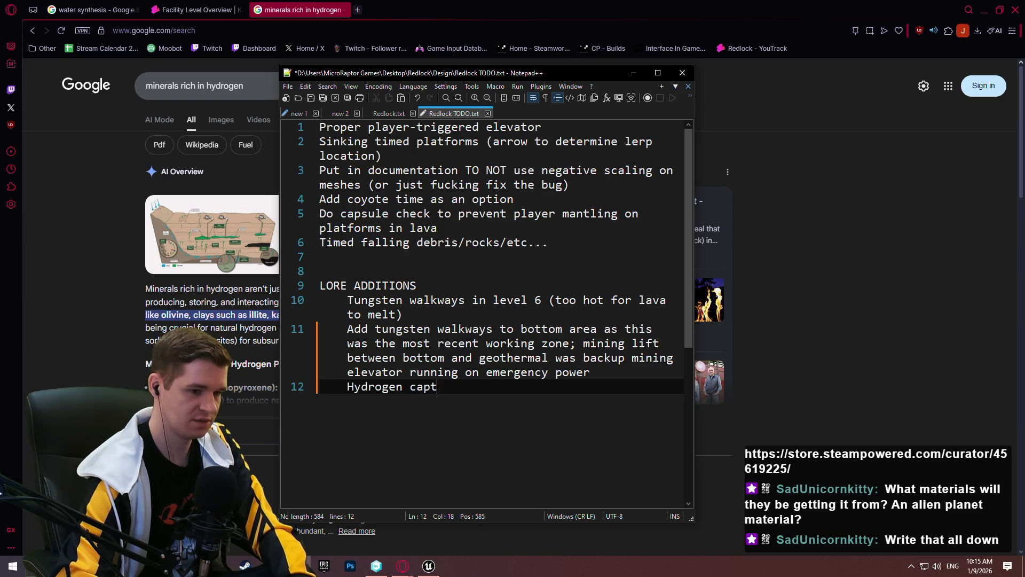
text(ured from )
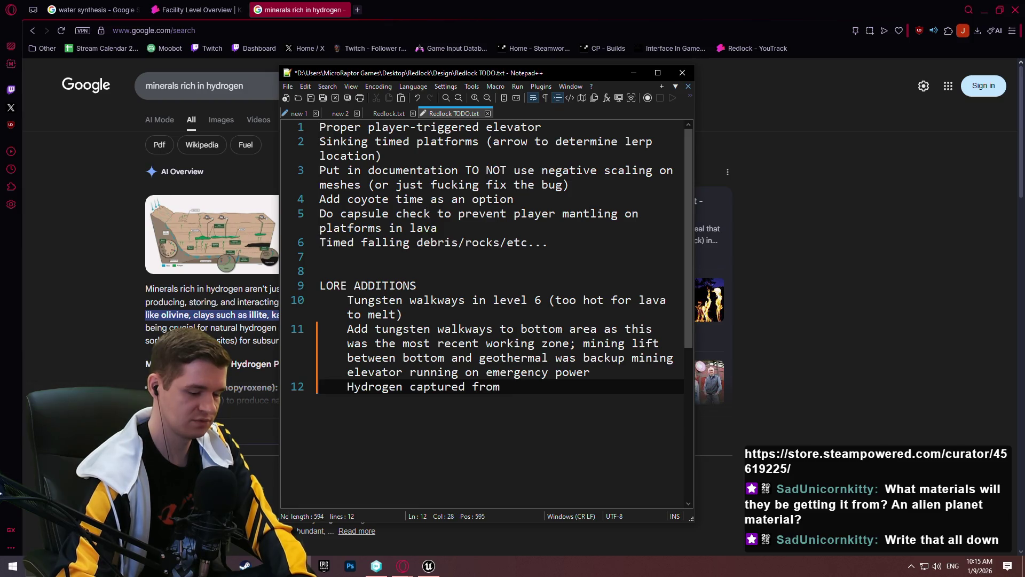
text(forge/)
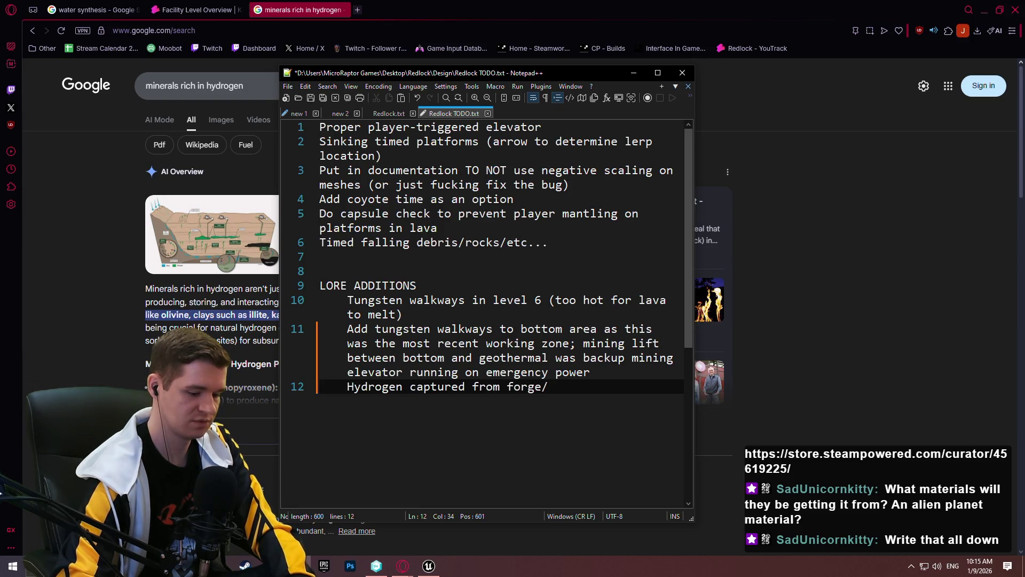
text(smelter)
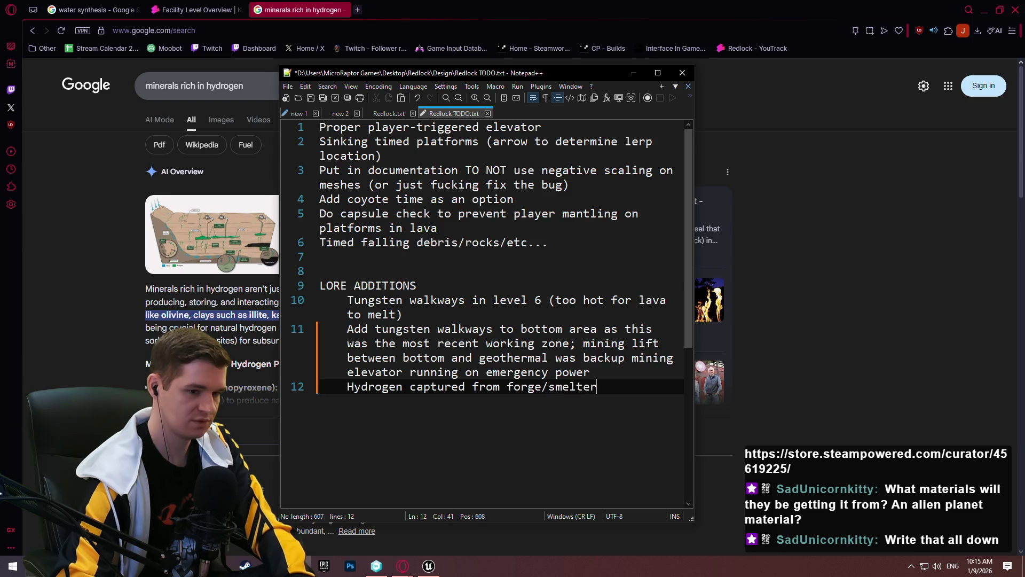
text(y, oxygen puy)
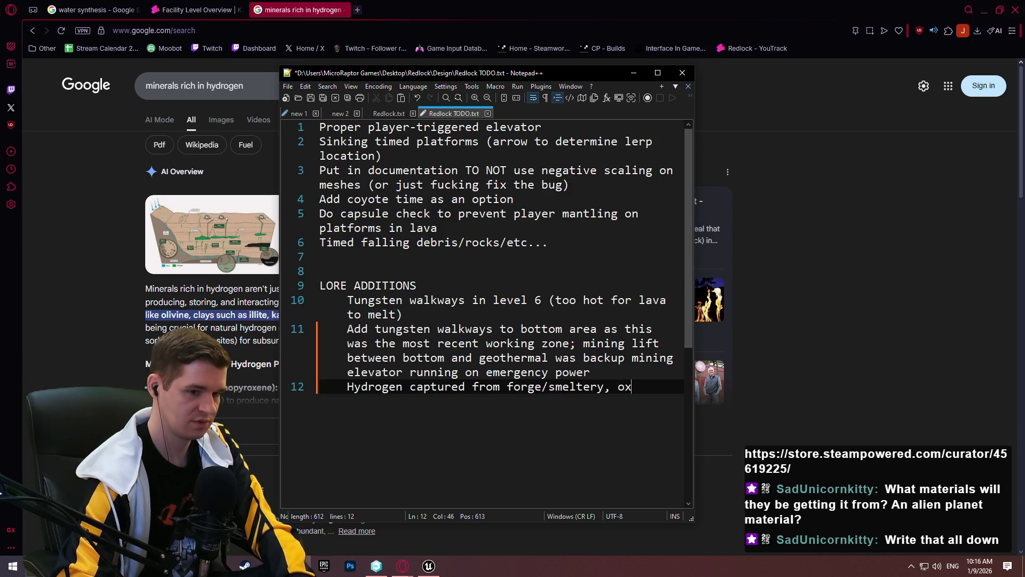
key(BackSpace)
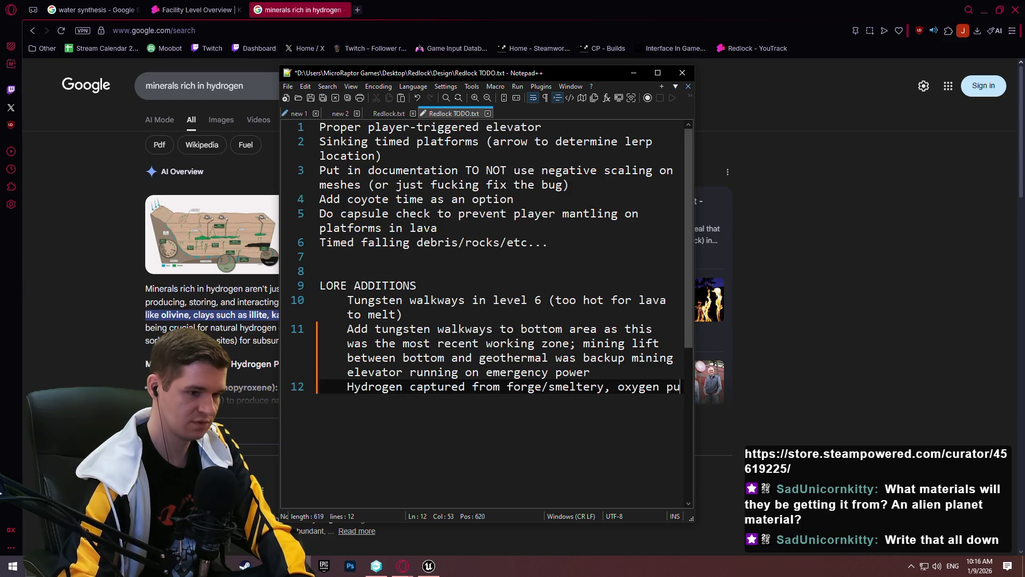
text(lled fromhydroponics,)
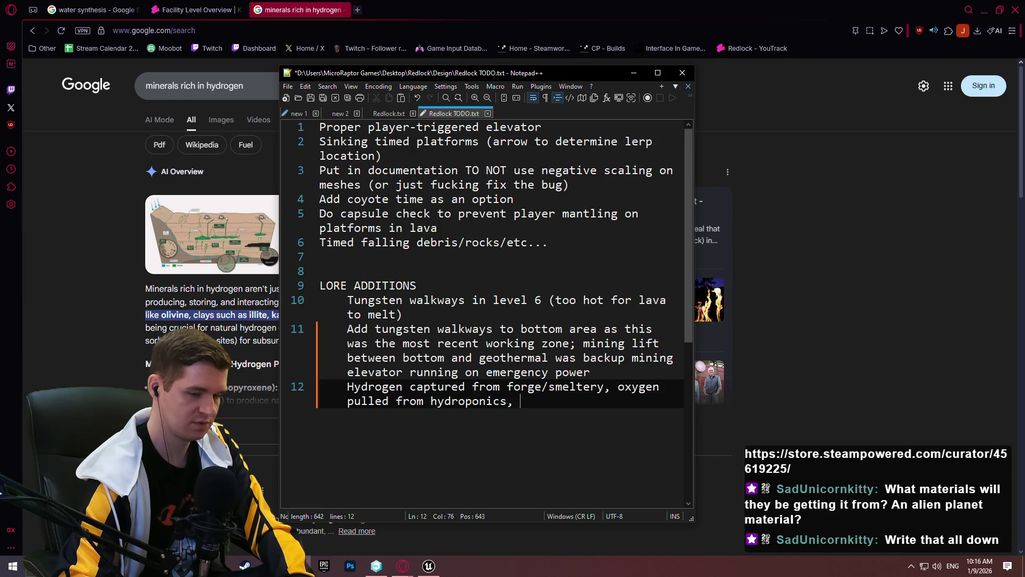
text(sent down to level)
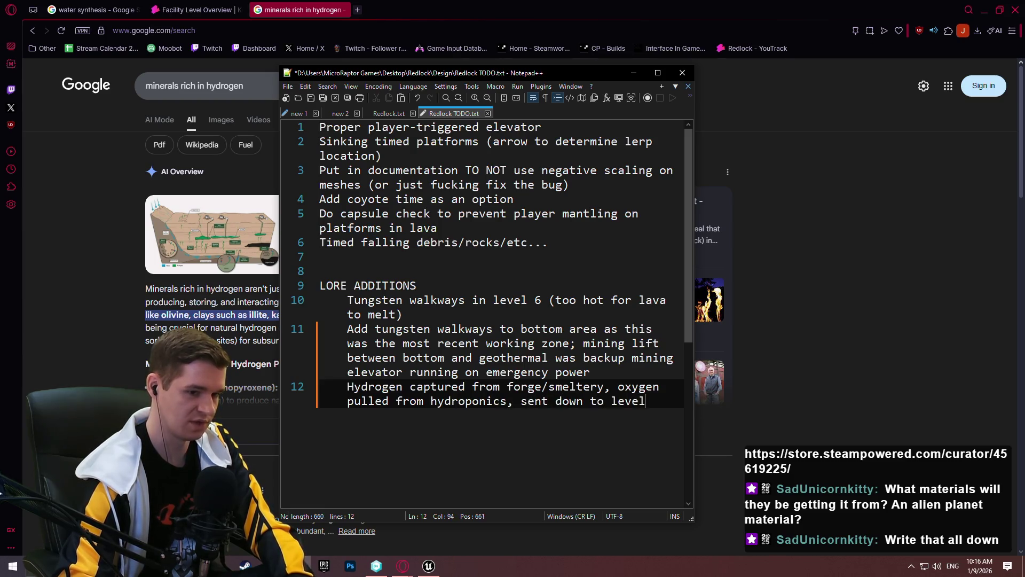
text(6 wate)
key(BackSpace)
key(BackSpace)
key(BackSpace)
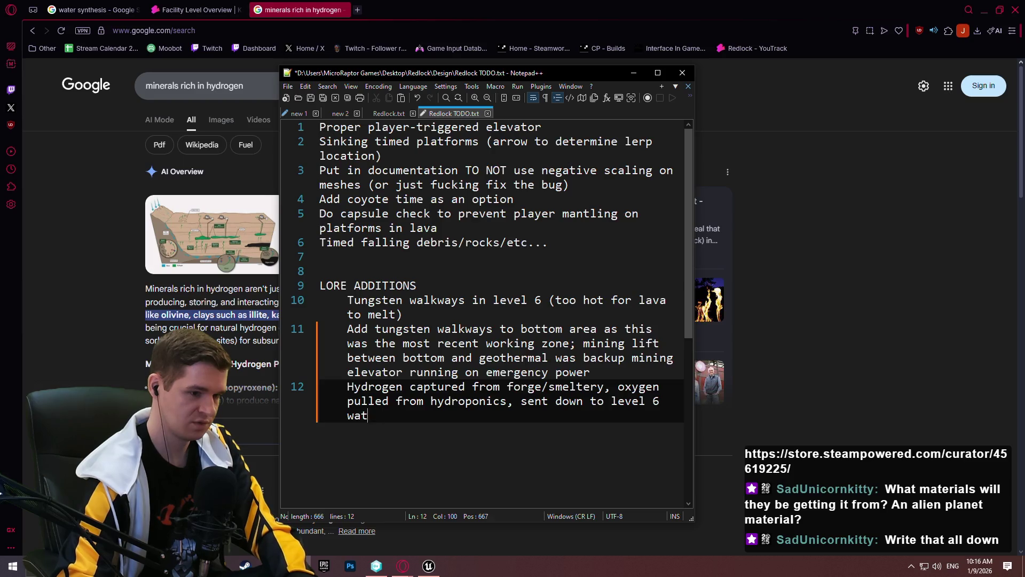
key(BackSpace)
text(for water s)
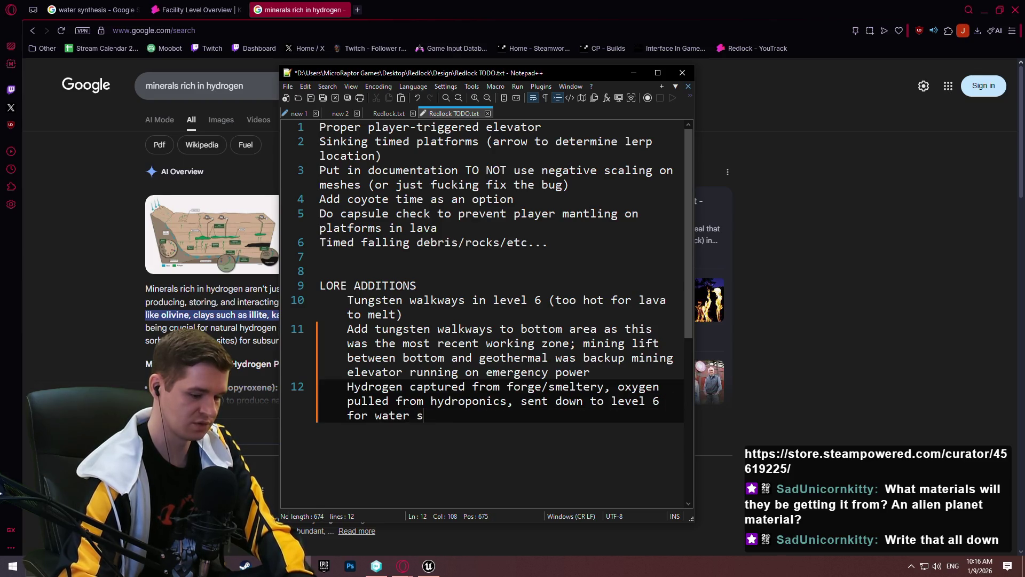
text(ynthesis)
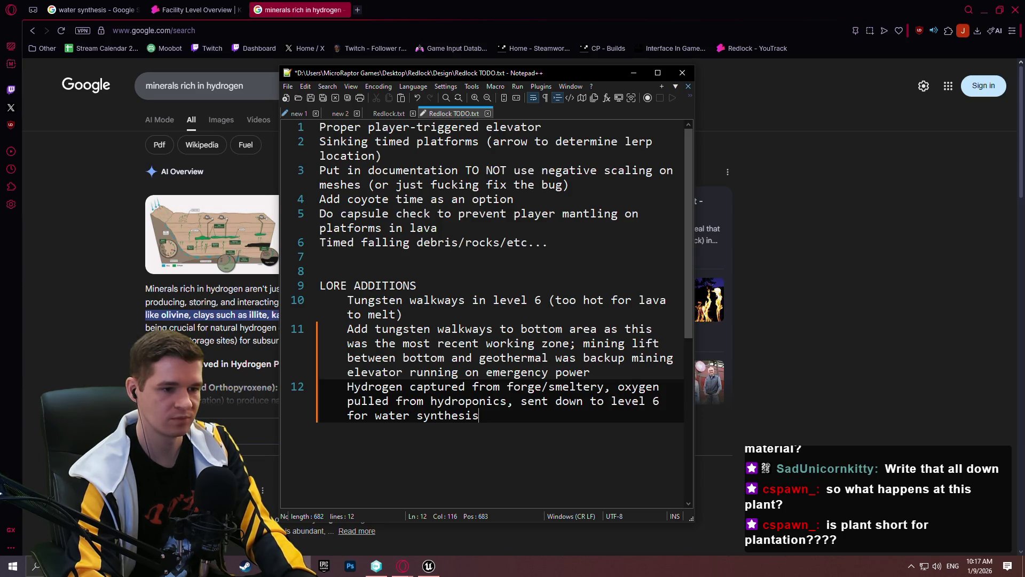
Append '; water synthesis moved from' to the level 6 note and switch back to YouTrack.
text(; w)
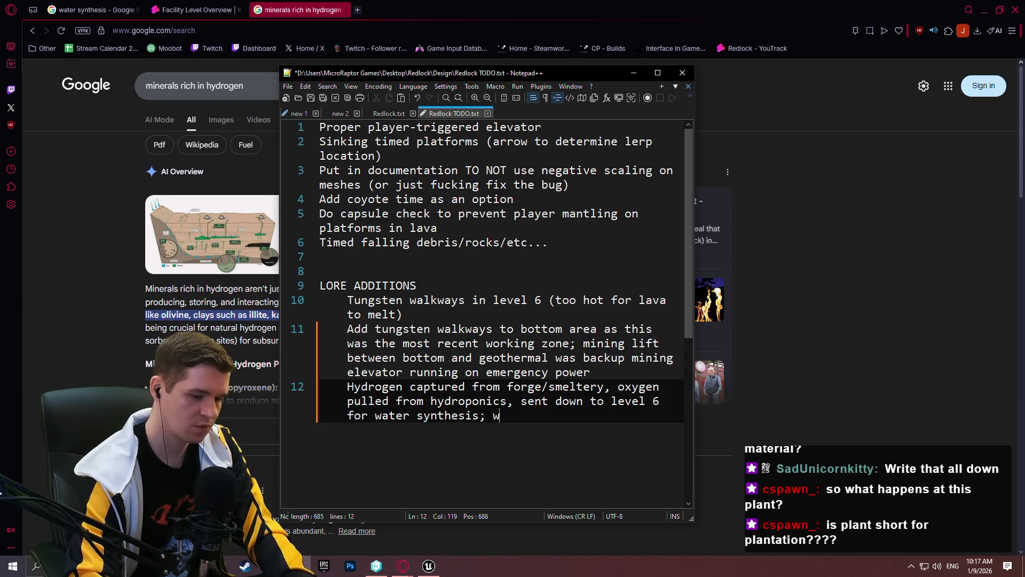
text(ater synthesis moved from)
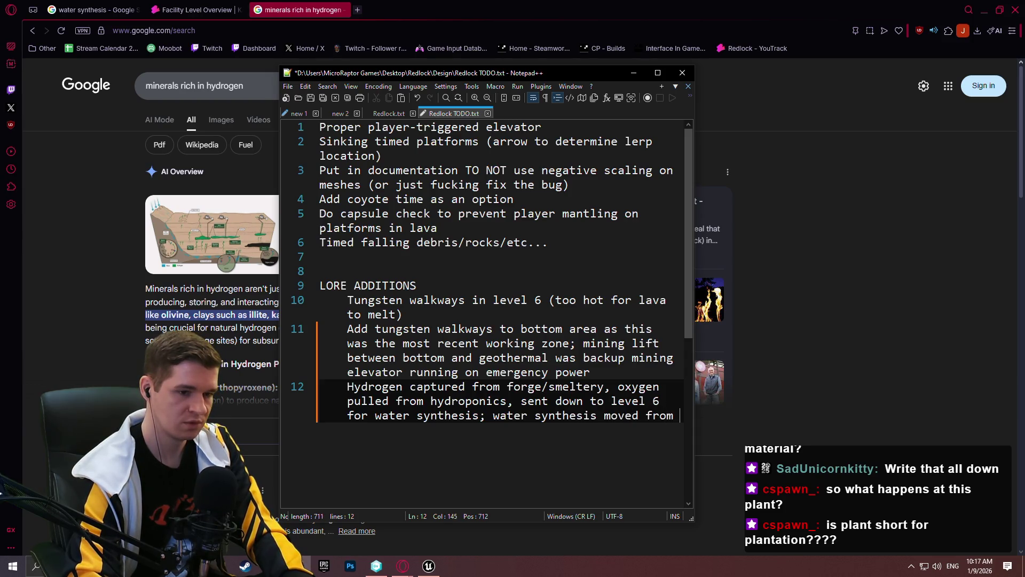
click(196, 10)
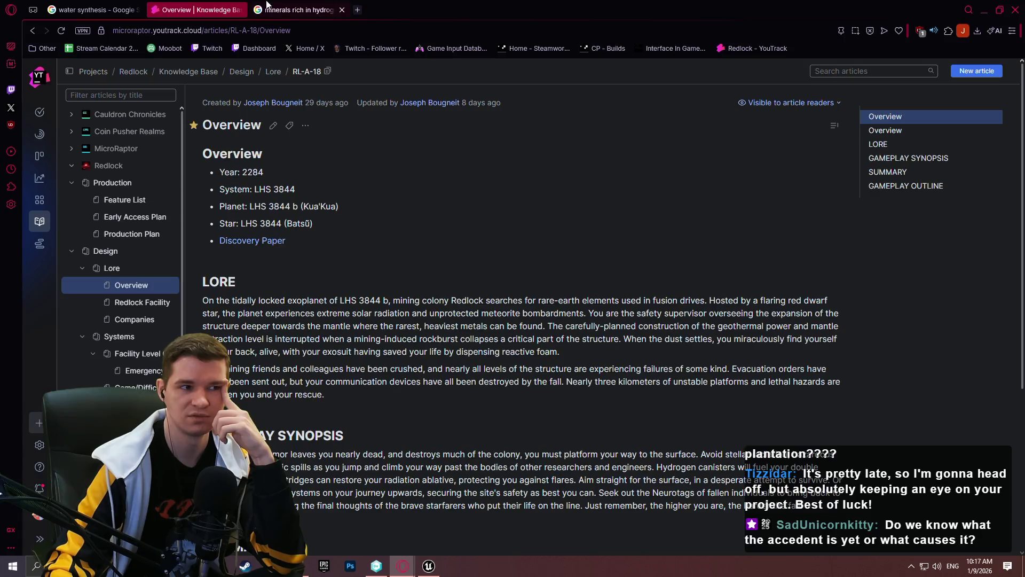
Search 'mining rockburst', read the Wikipedia Rock burst article, then close it.
click(299, 9)
click(258, 30)
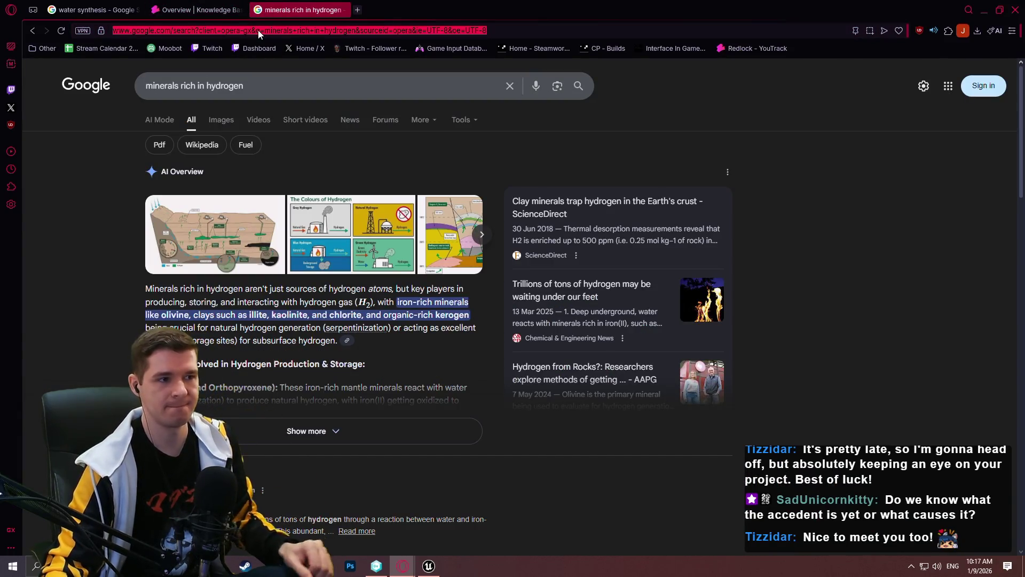
text(mining rockburst)
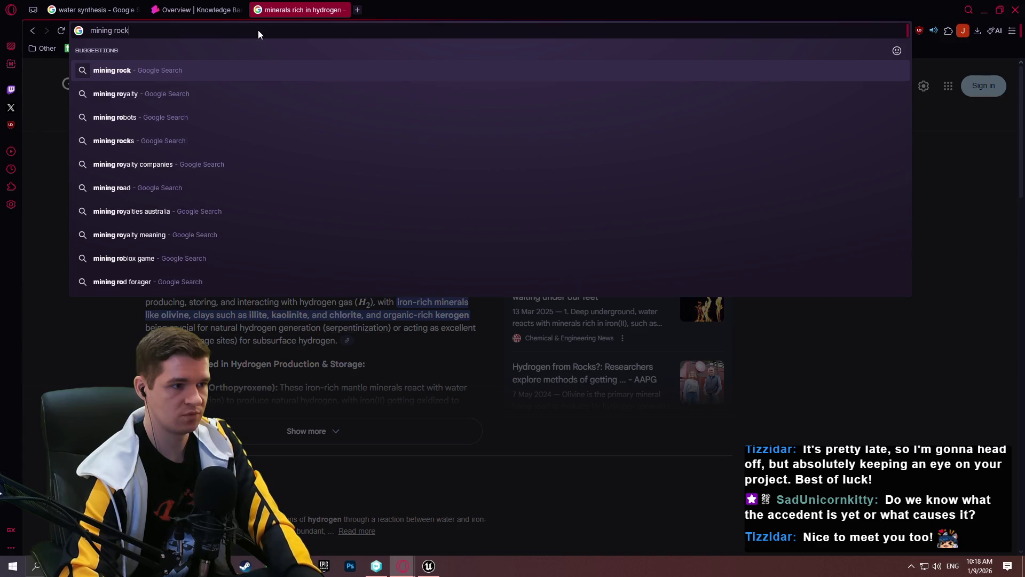
key(Return)
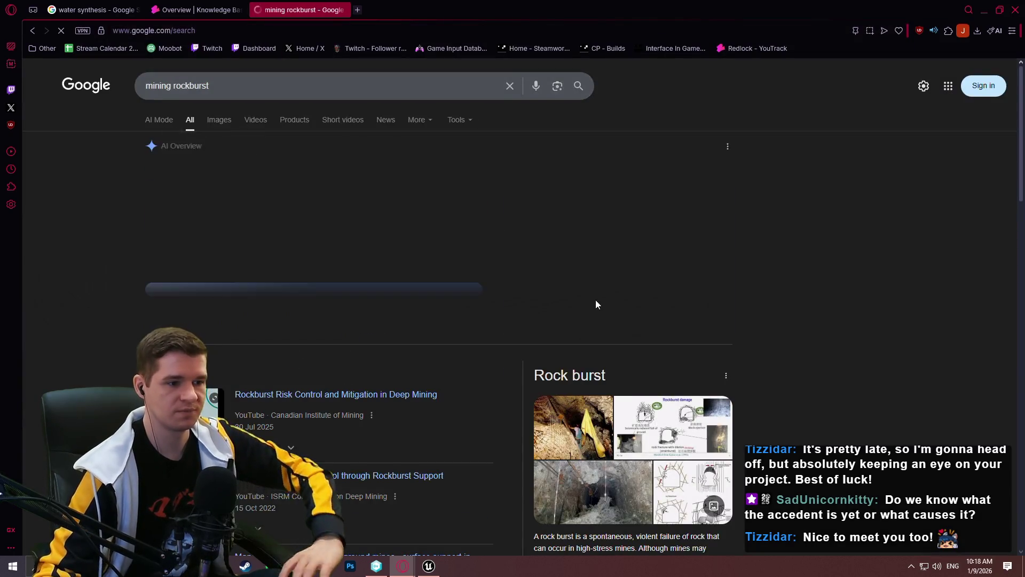
scroll(595, 300, down, 5)
click(574, 404)
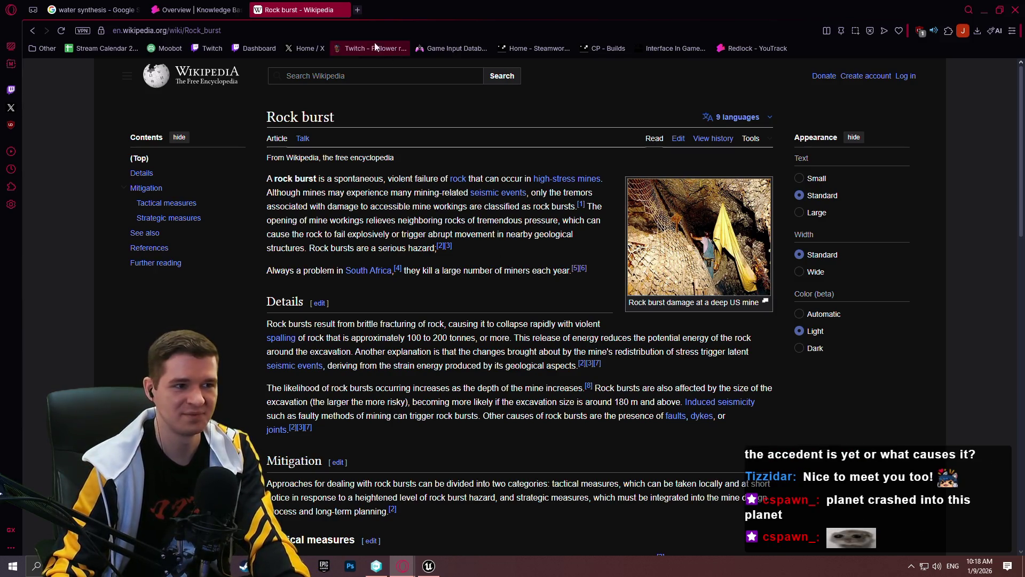
click(341, 10)
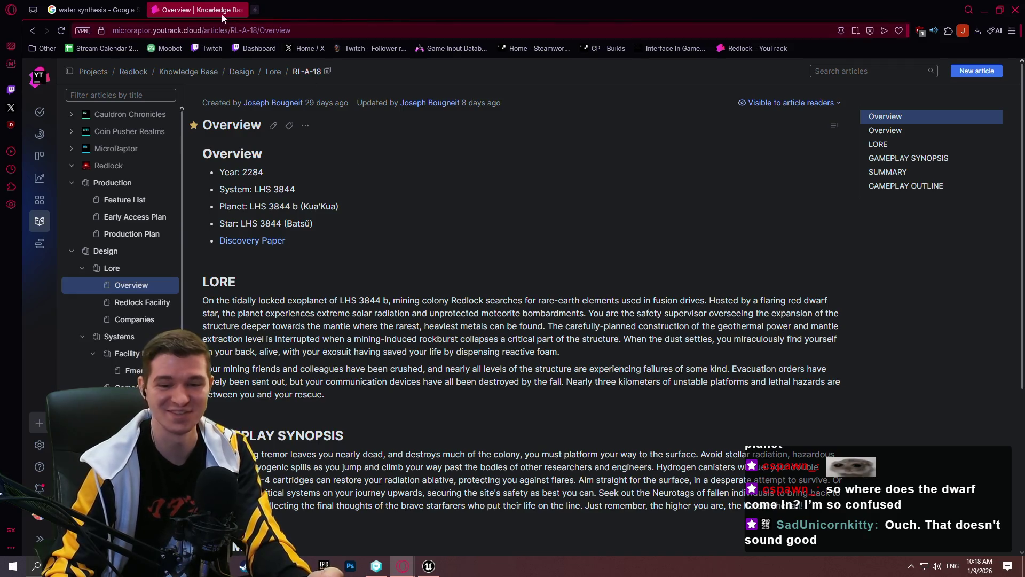
Search for 'dwarf star' in a new tab and open the Wikipedia Dwarf star article.
click(256, 11)
text(dw)
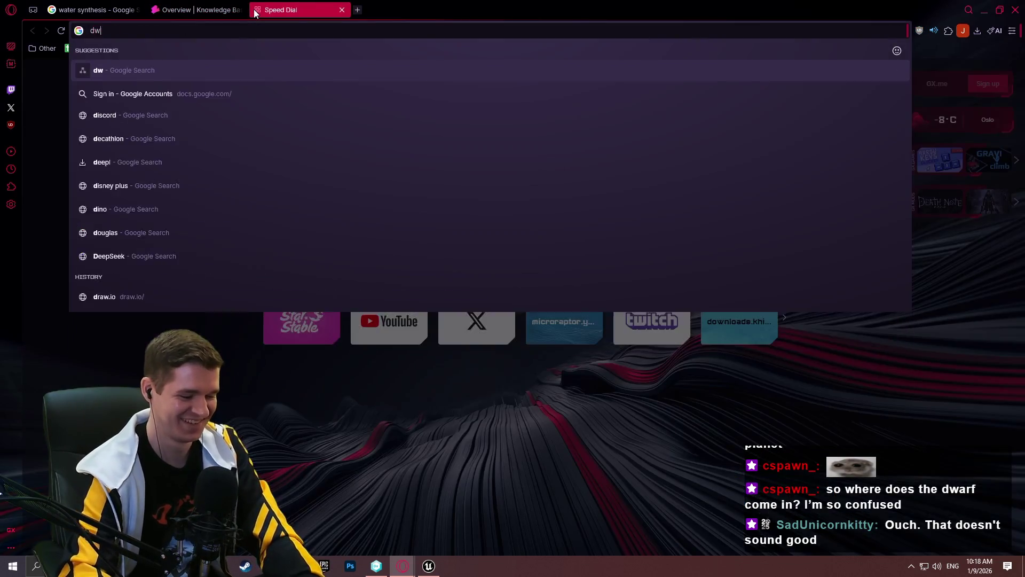
text(arf star)
key(Return)
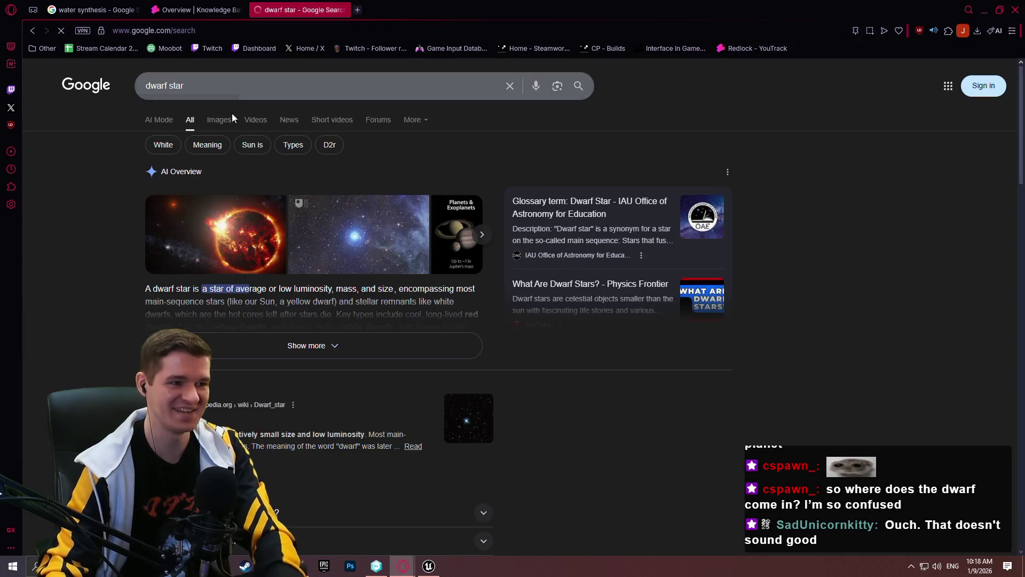
scroll(473, 281, down, 2)
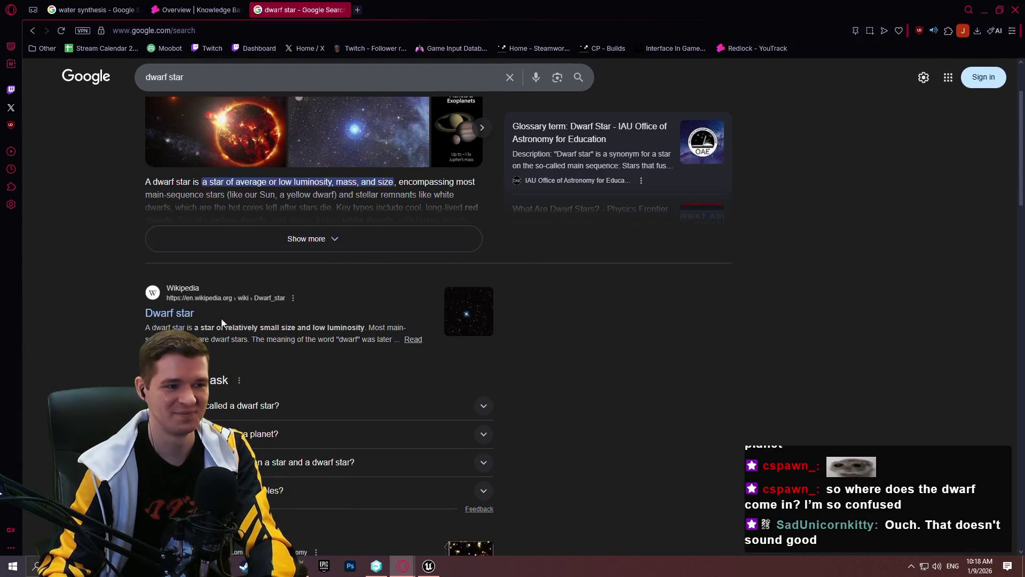
click(176, 315)
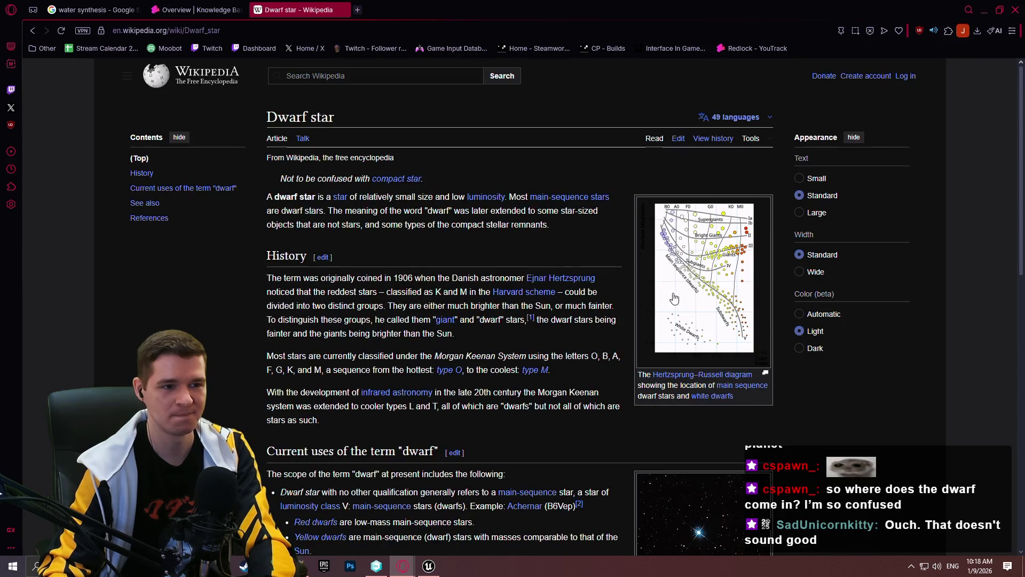
scroll(763, 354, down, 3)
scroll(748, 321, up, 2)
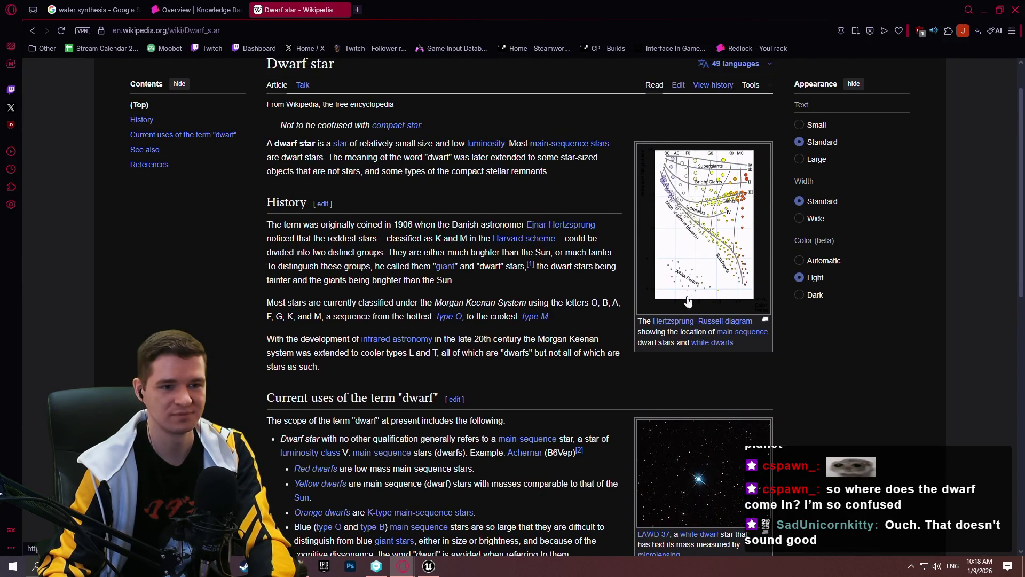
scroll(726, 241, down, 2)
scroll(711, 198, up, 2)
Enlarge the Hertzsprung–Russell diagram twice and scroll through the Dwarf star article.
click(710, 198)
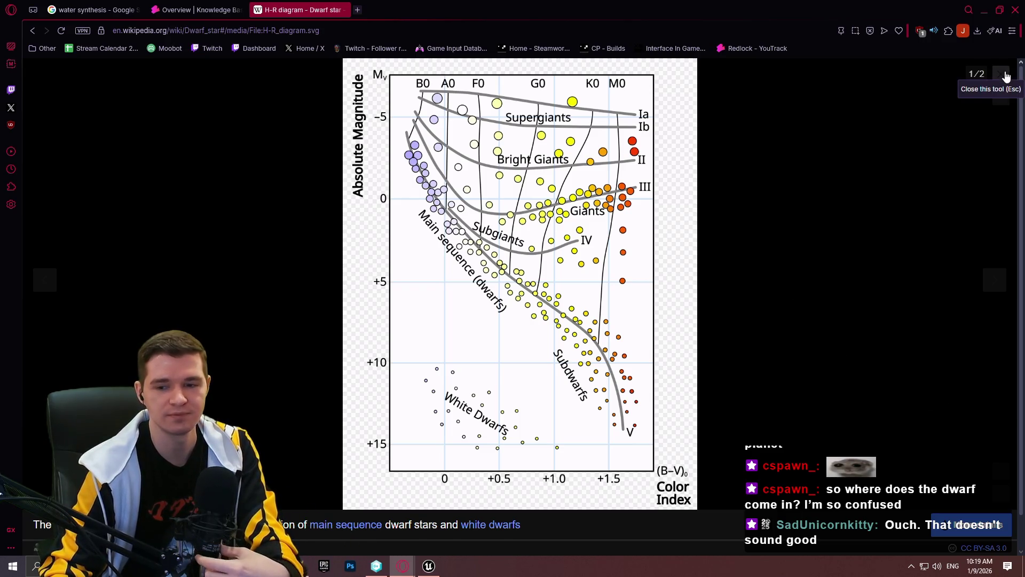
click(1005, 78)
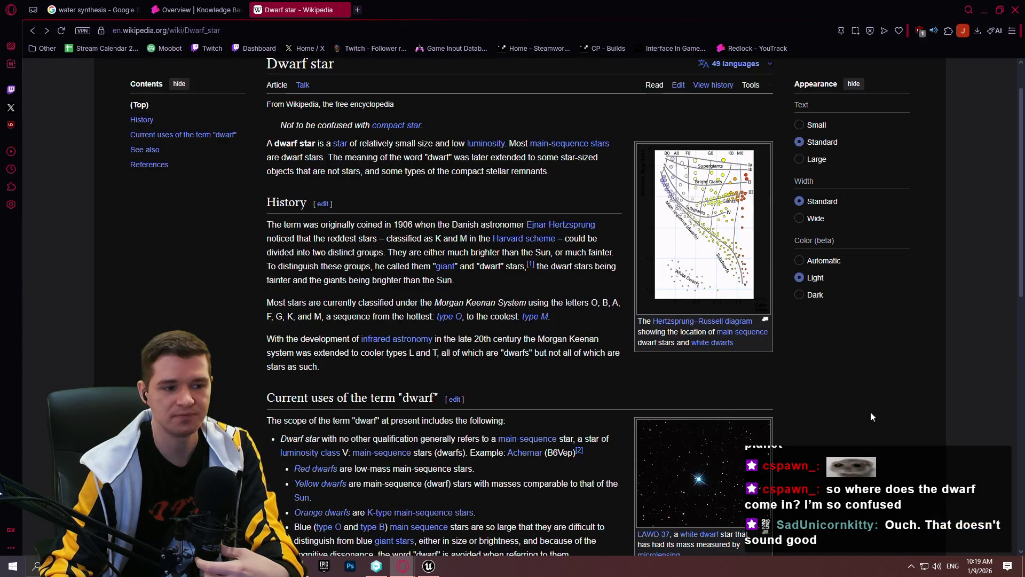
scroll(855, 398, down, 3)
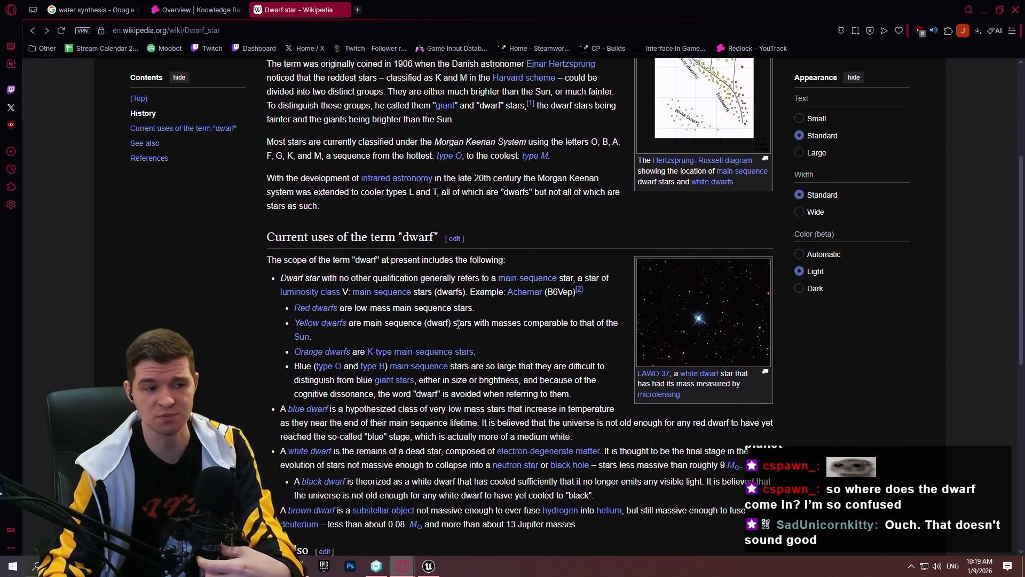
scroll(458, 324, down, 2)
drag(475, 202, 291, 199)
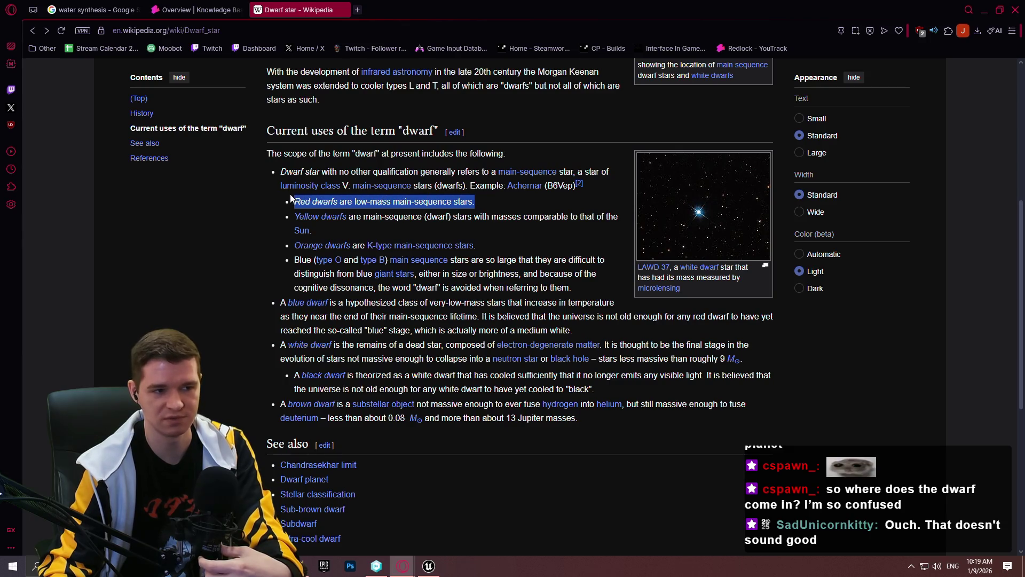
scroll(543, 224, up, 7)
click(748, 273)
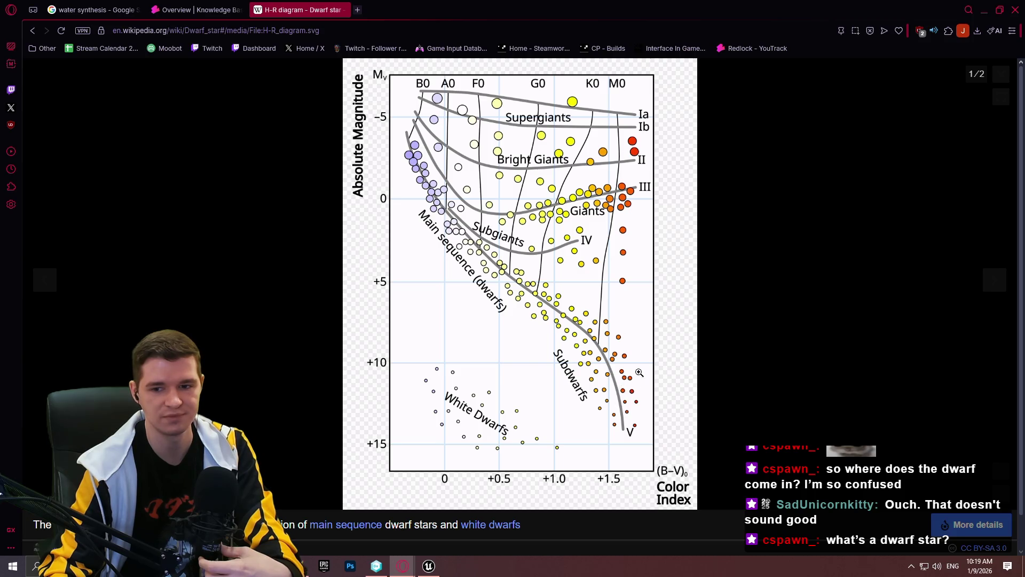
click(996, 75)
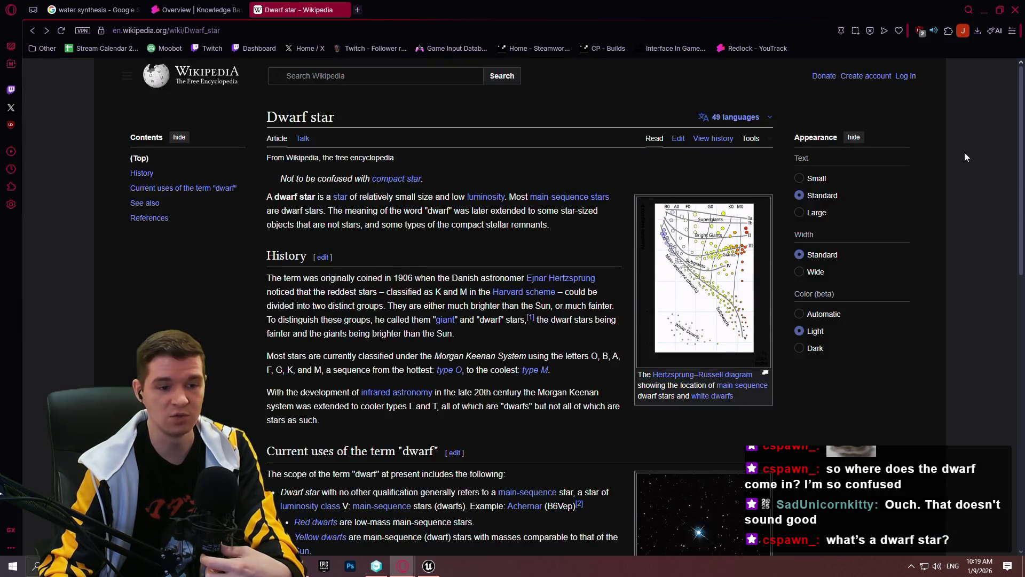
scroll(816, 381, down, 2)
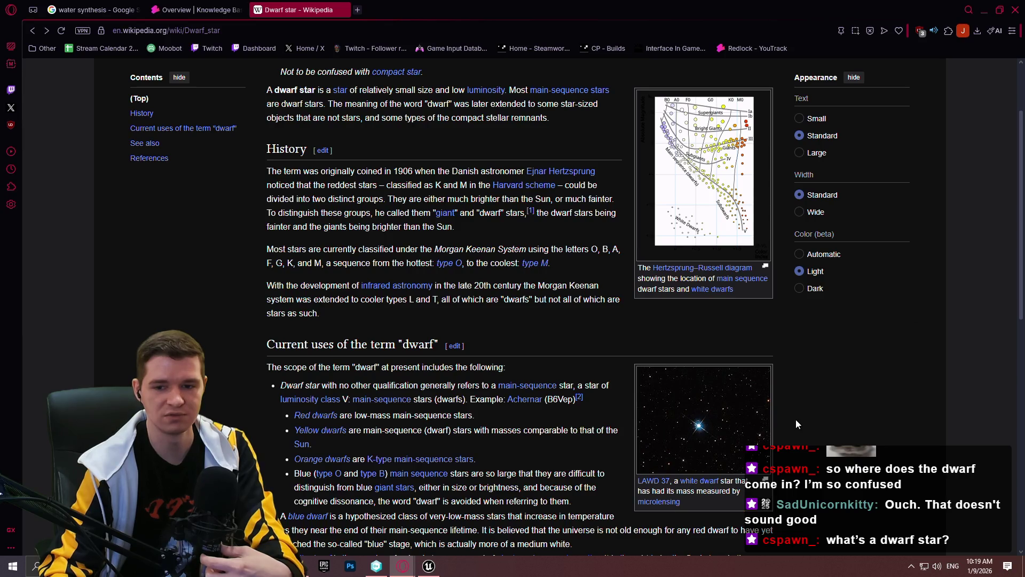
scroll(796, 413, down, 4)
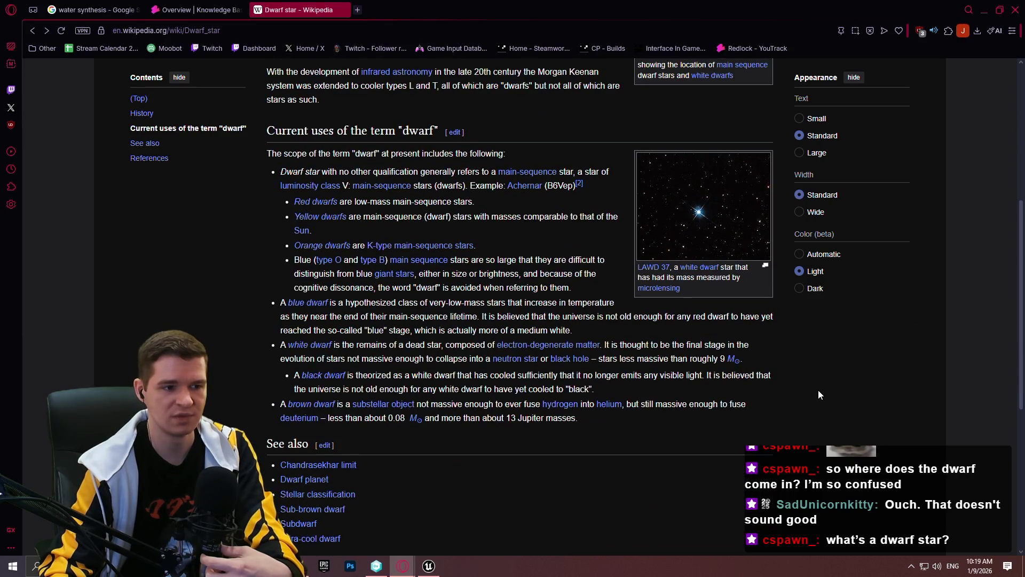
scroll(819, 389, up, 1)
scroll(496, 299, up, 4)
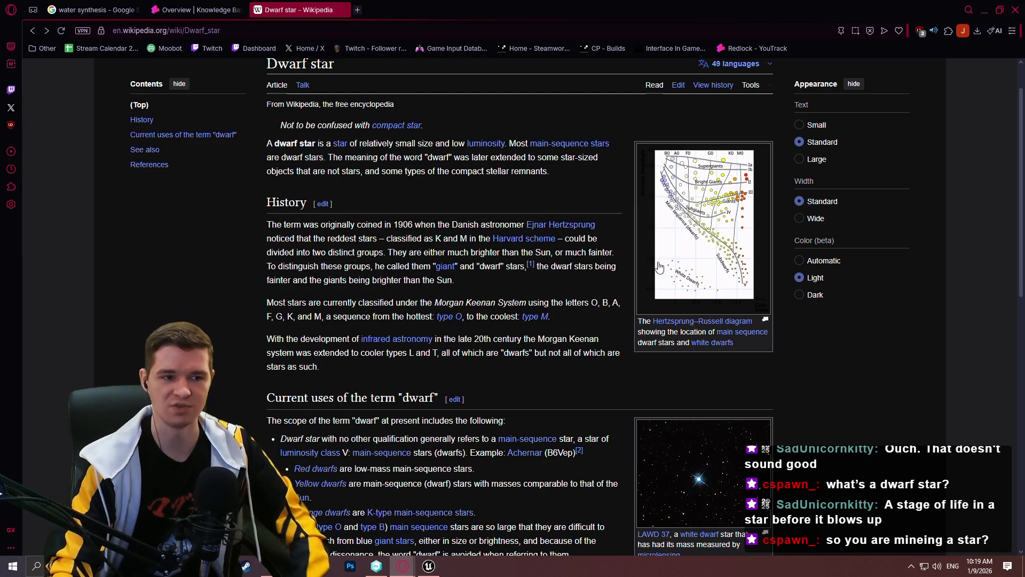
Search Google for 'lhs 3844' and show the image results.
click(411, 31)
text(lhs )
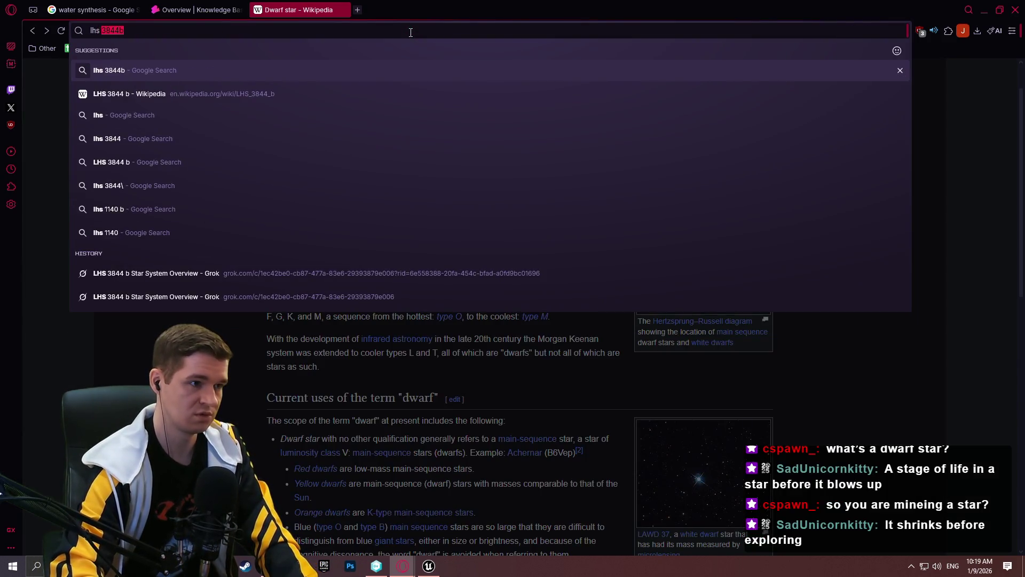
text(3844)
key(Return)
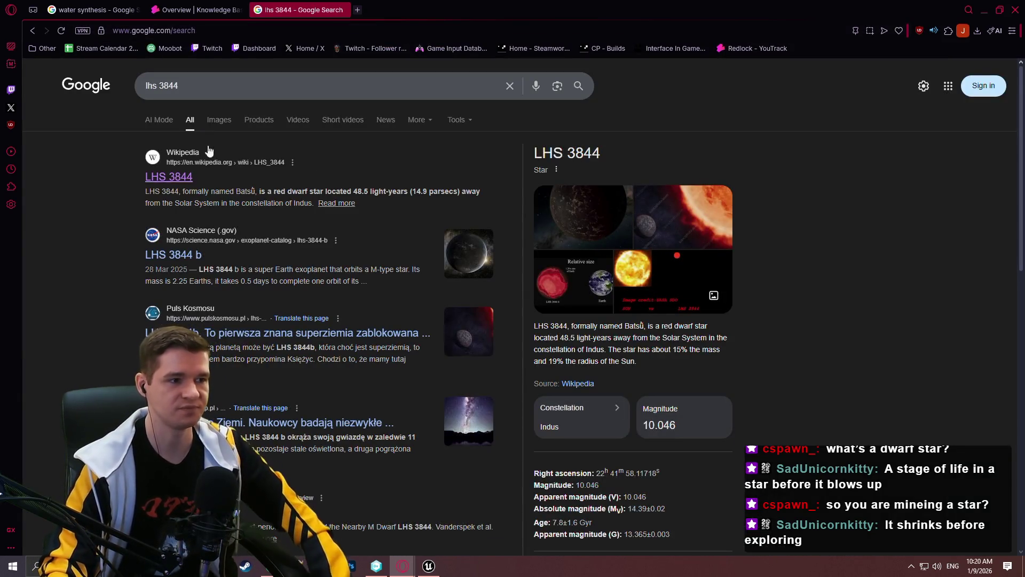
click(219, 120)
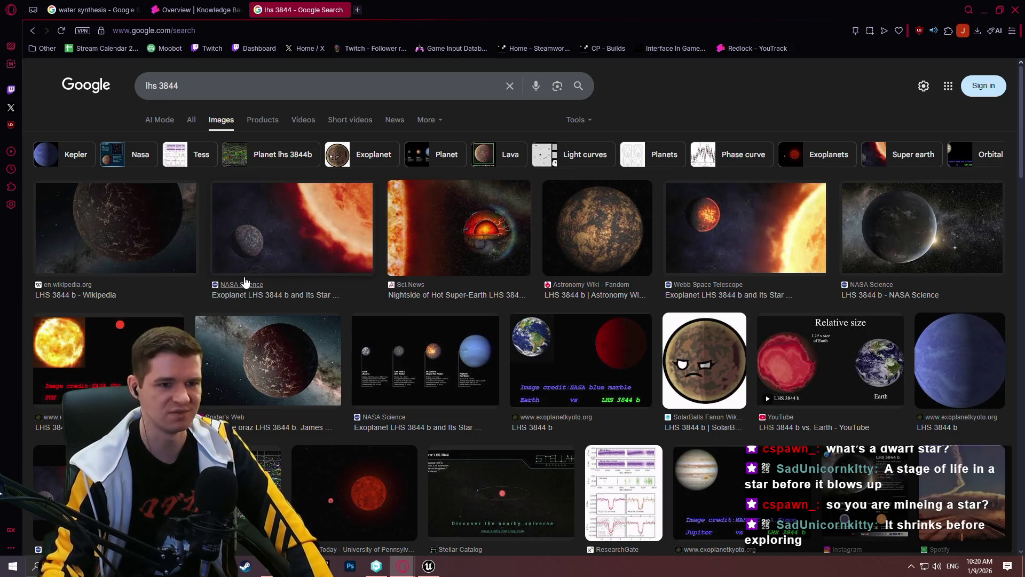
View the NASA Science illustration of LHS 3844 b full-size in a new tab, then close it.
click(291, 248)
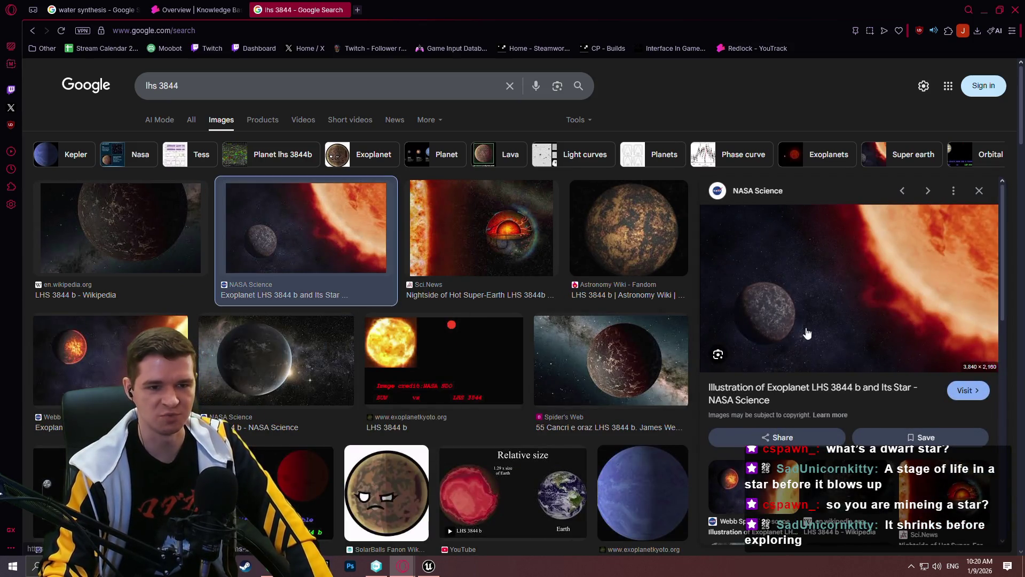
right_click(877, 279)
click(792, 279)
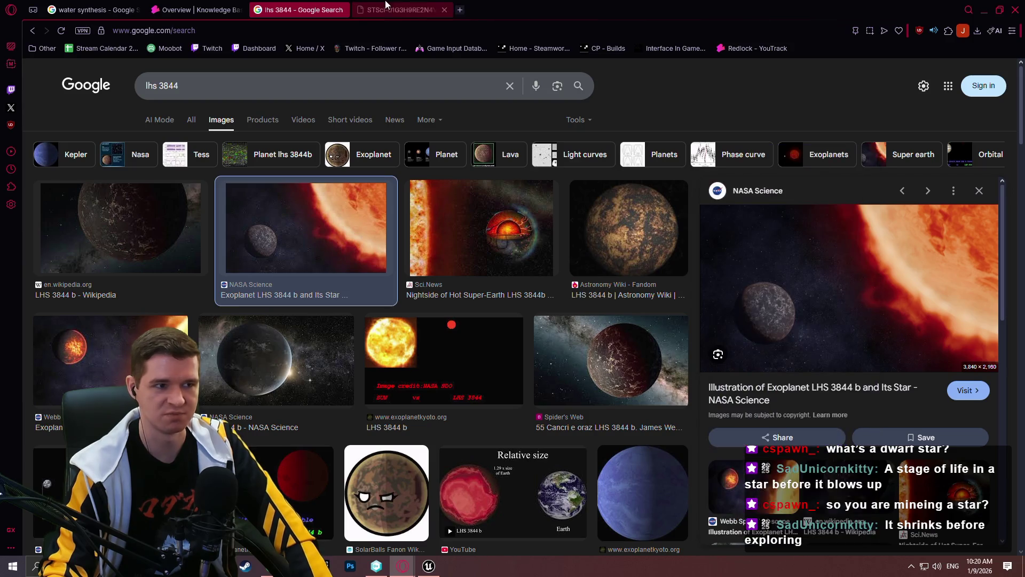
click(390, 9)
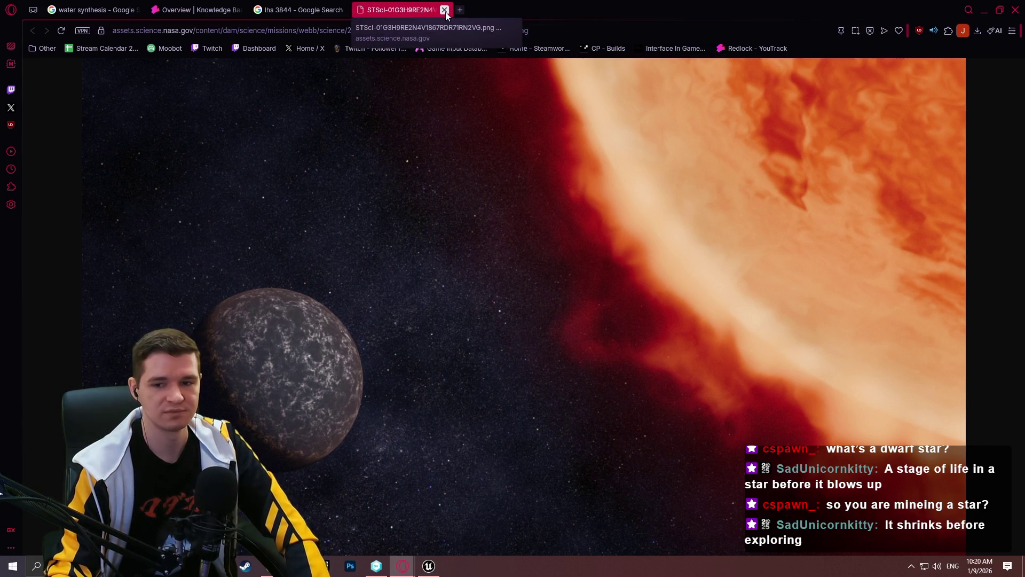
click(444, 10)
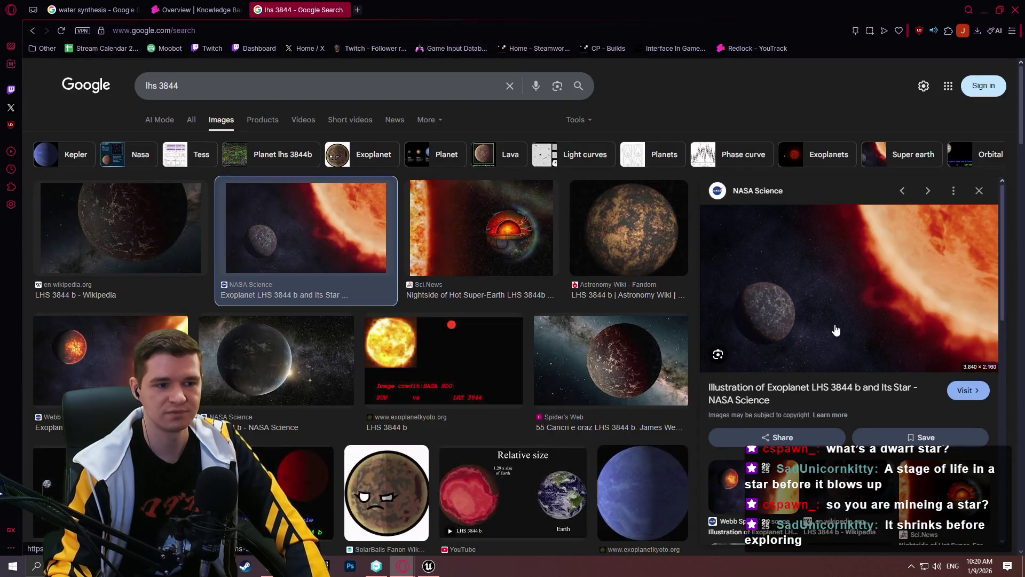
Preview the 'LHS 3844 b vs. Earth' size comparison, then close the LHS 3844 search.
scroll(395, 124, down, 3)
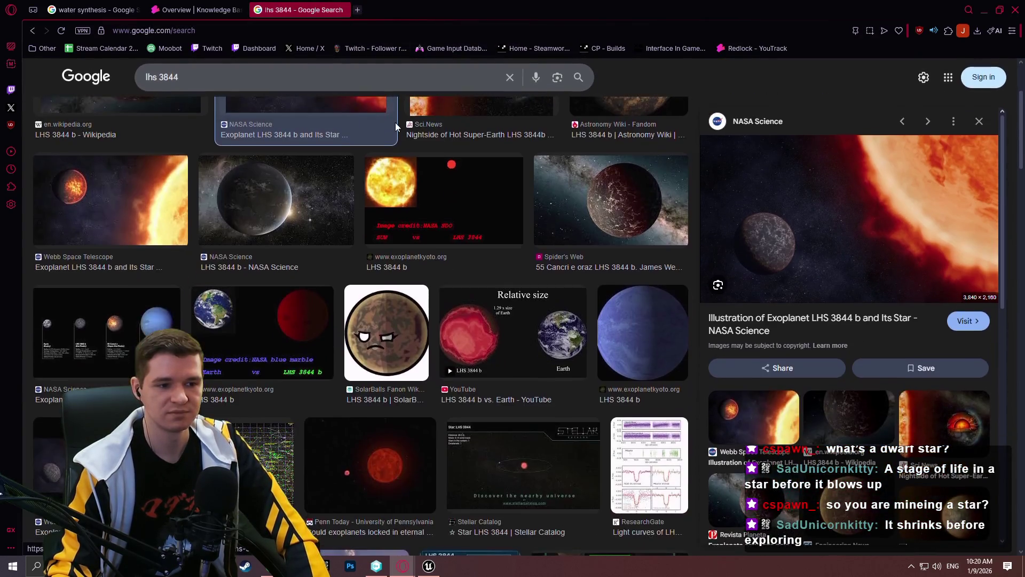
click(535, 346)
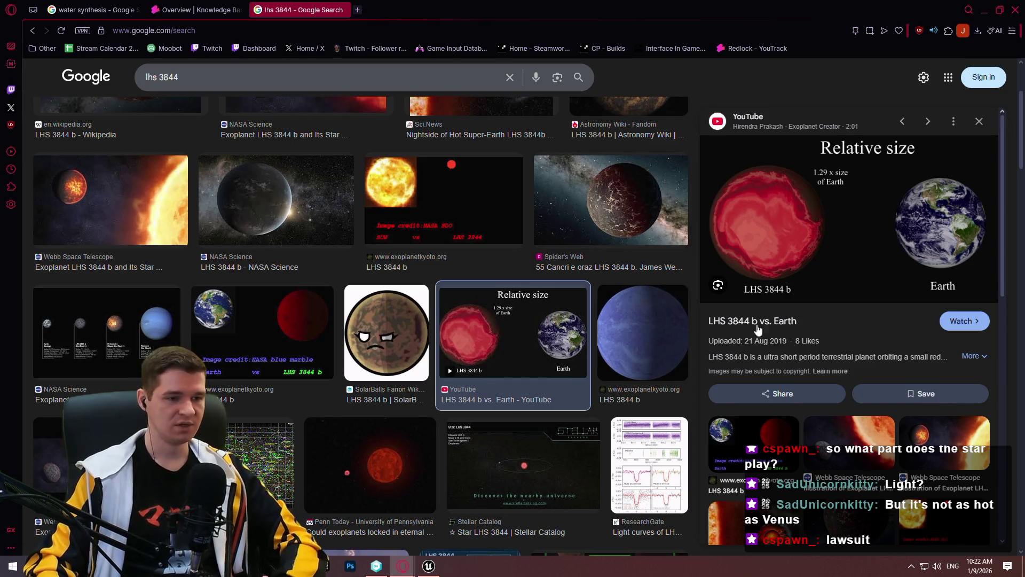
click(342, 9)
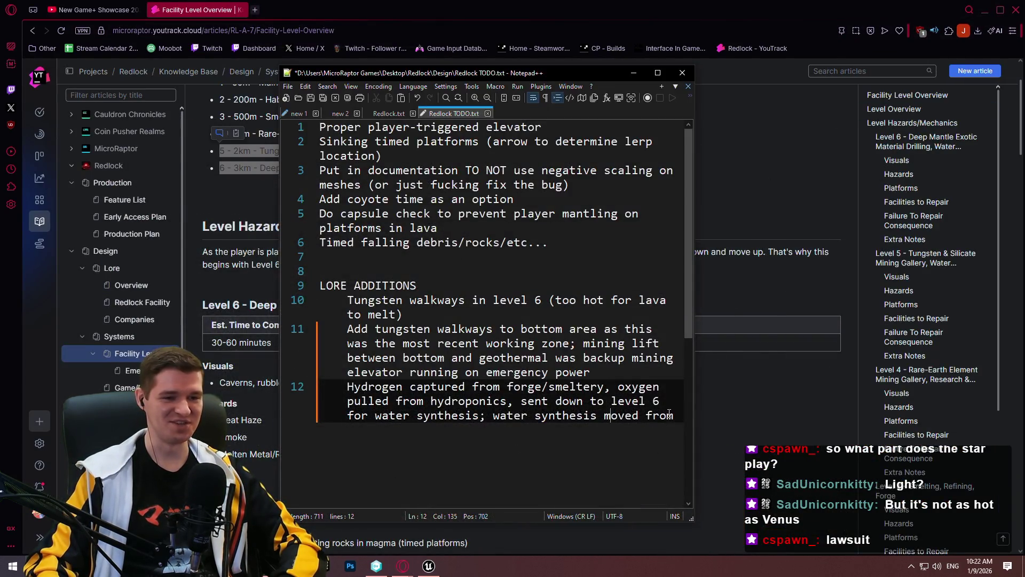
Finish lore line 12: free up space on higher levels, move synthesis near geothermal (for heat) and cryo (for cooling).
click(676, 416)
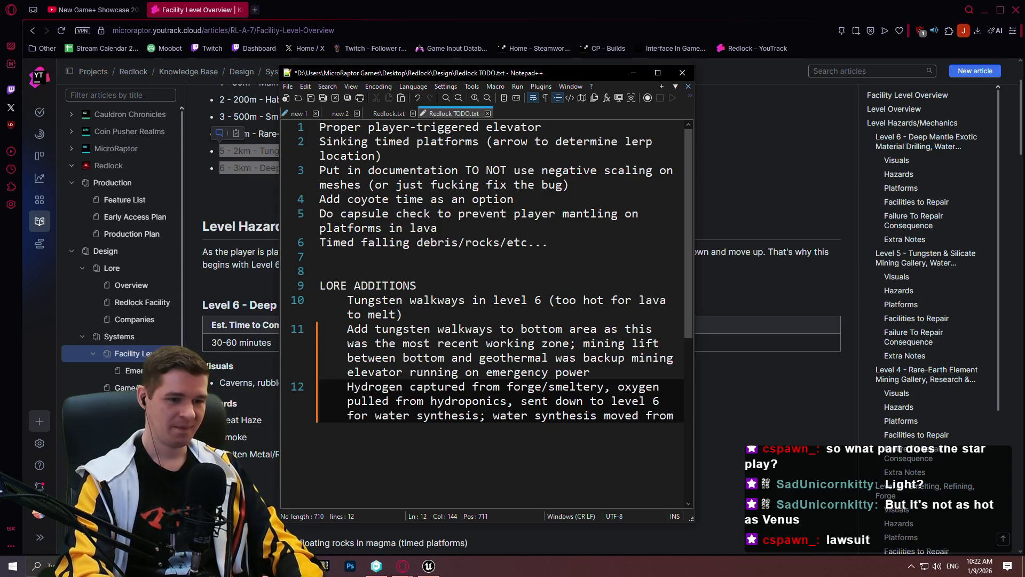
text( higher level)
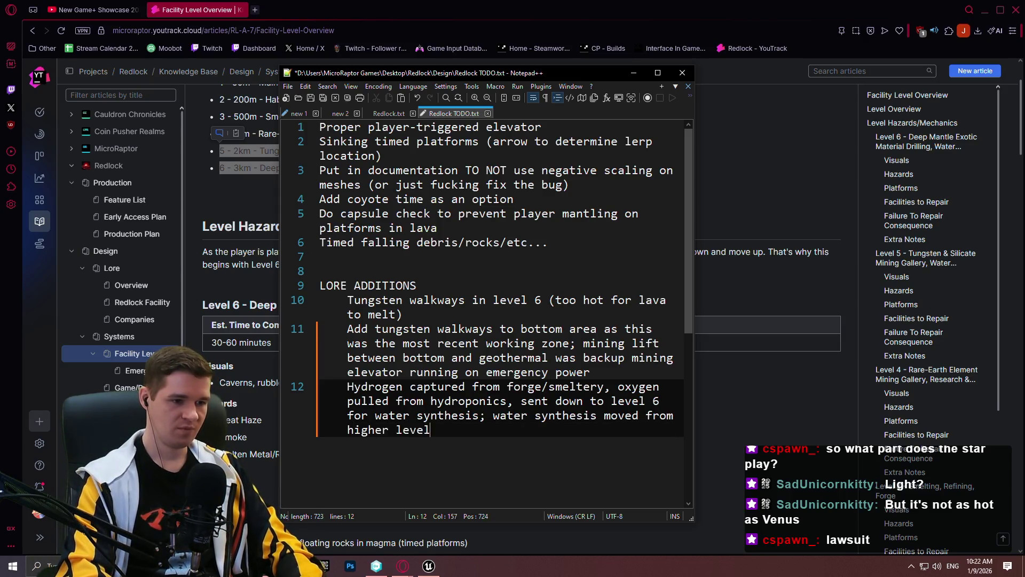
text(s to lower t)
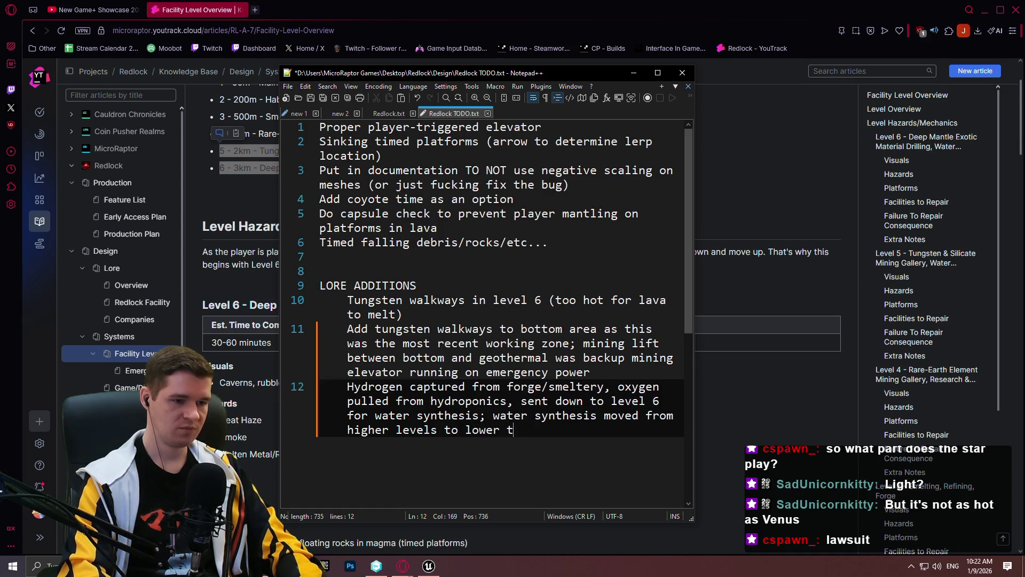
text(o facilitate )
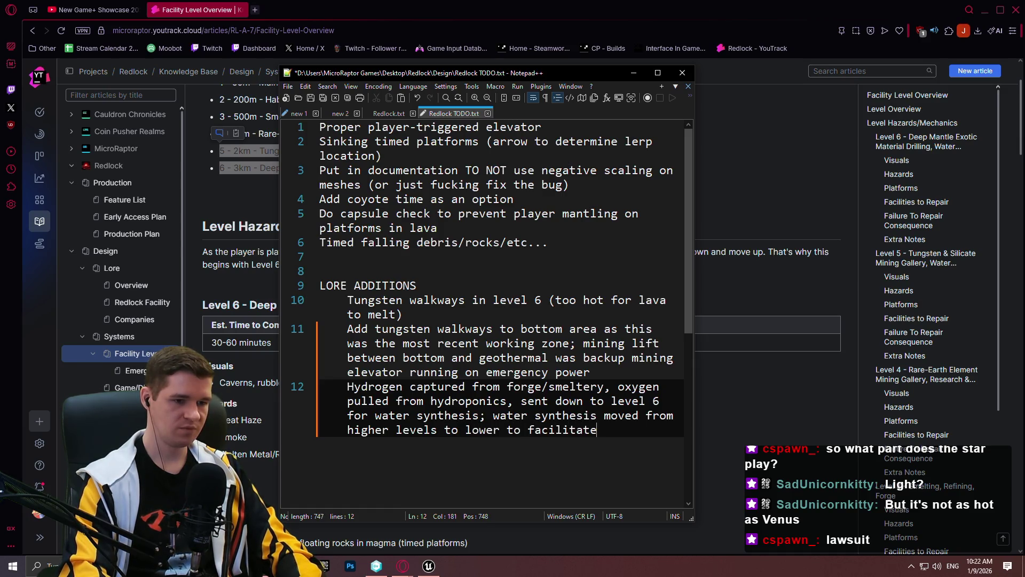
text(better )
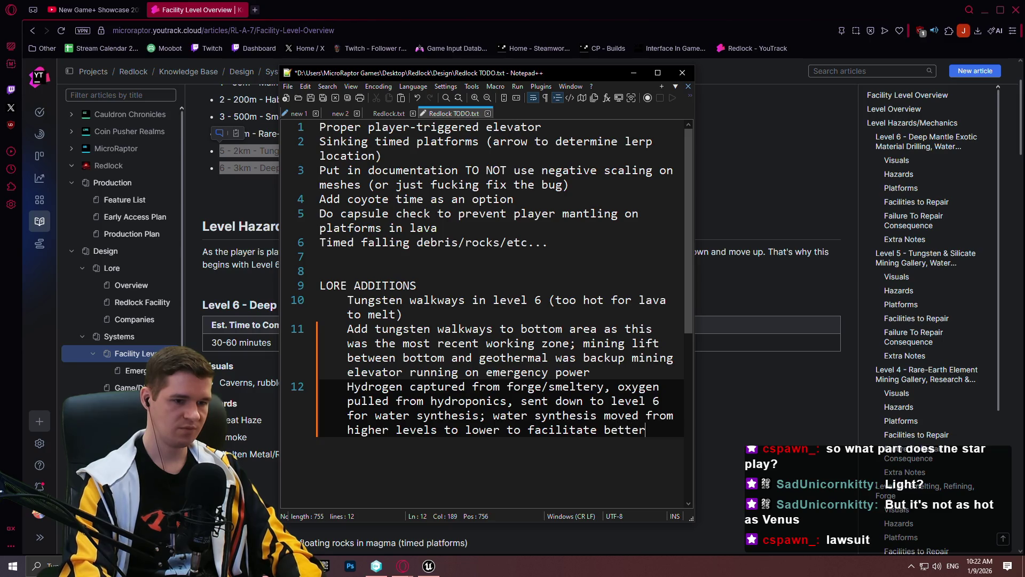
text(separation, free up )
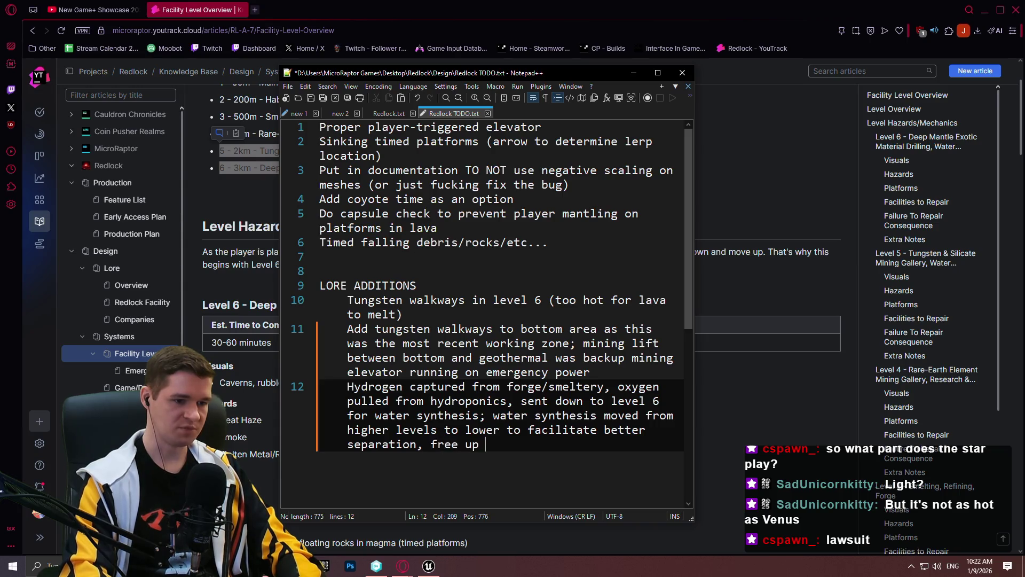
text(sace)
key(BackSpace)
text(pace on )
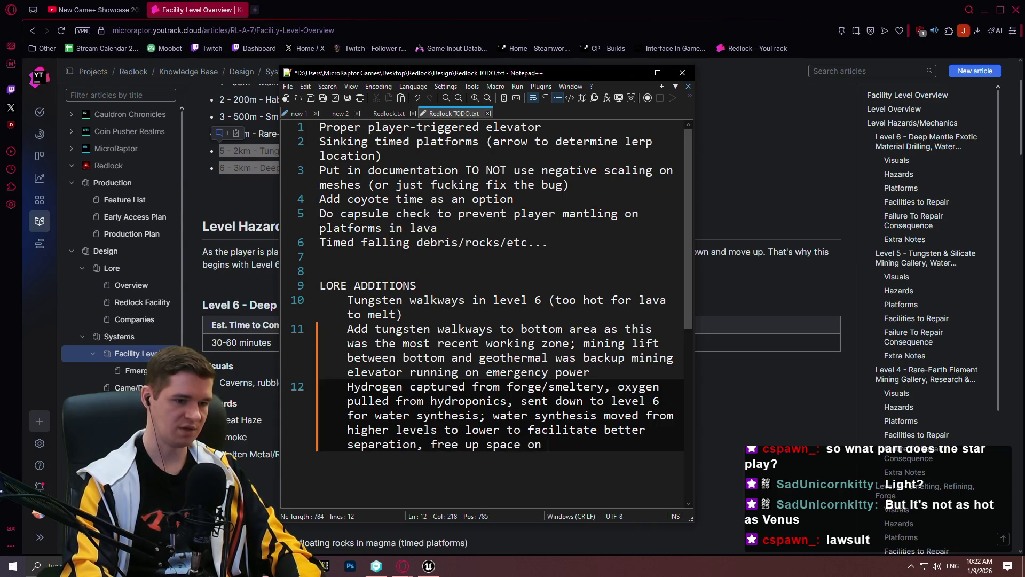
text(higher levels, am)
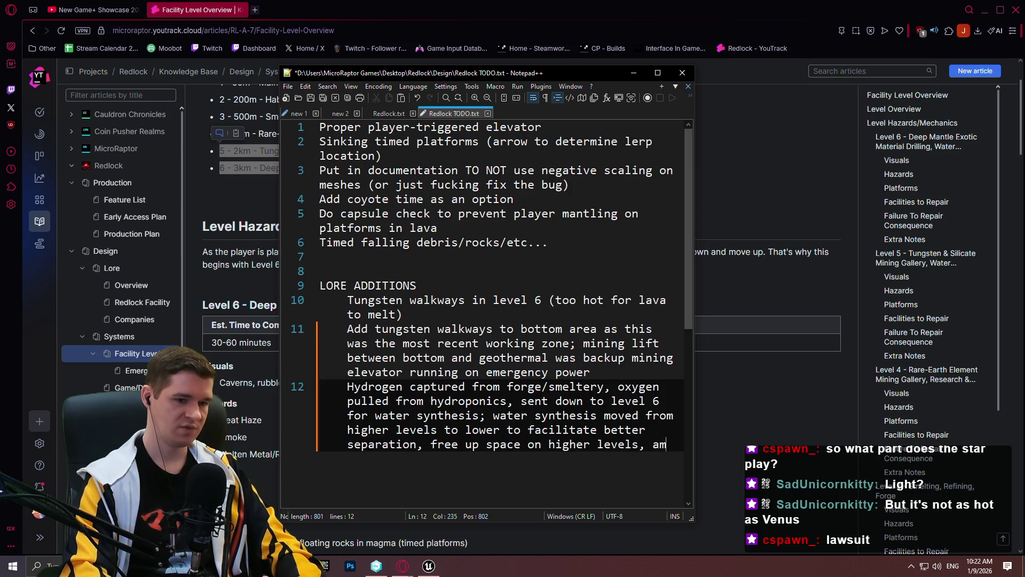
key(BackSpace)
text(nd move it closer to )
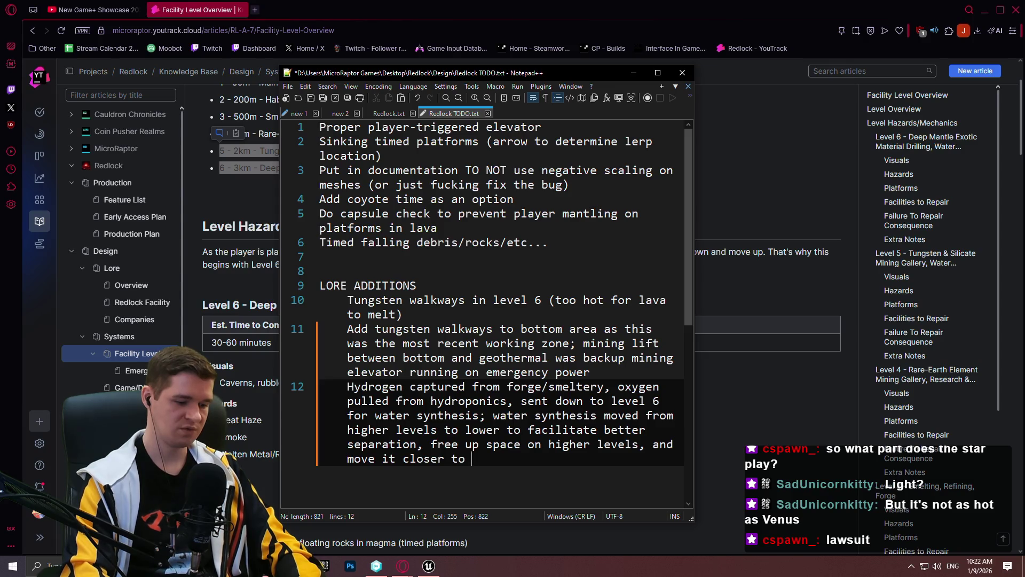
text(geothermal)
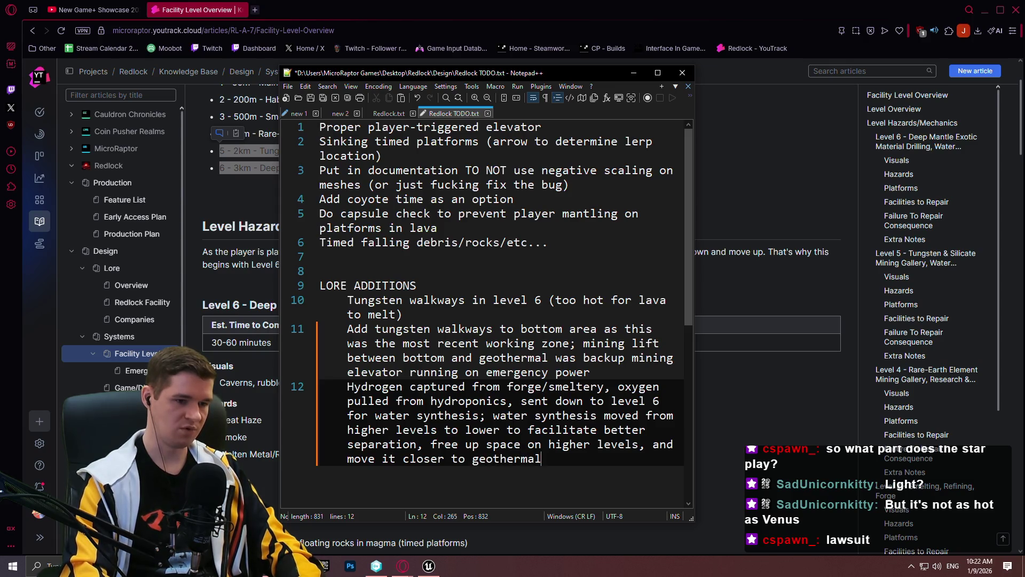
text( (for heat)
text() and cry)
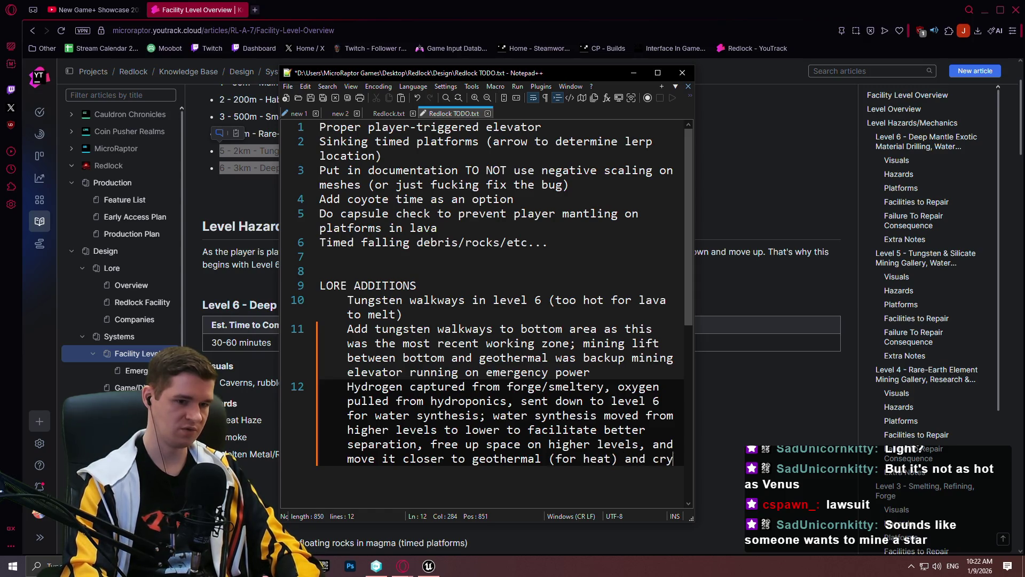
text(o (for )
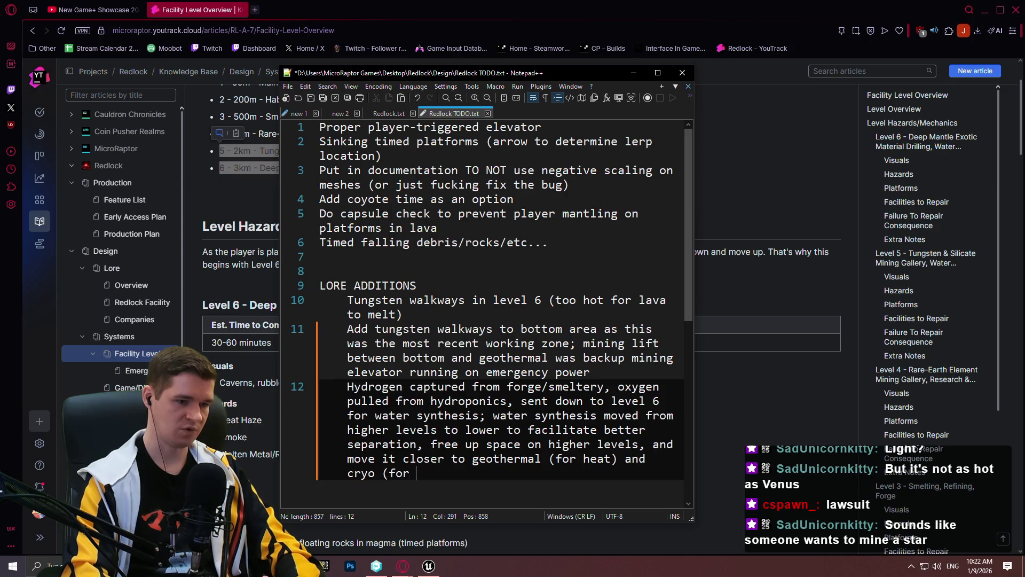
text(cooling))
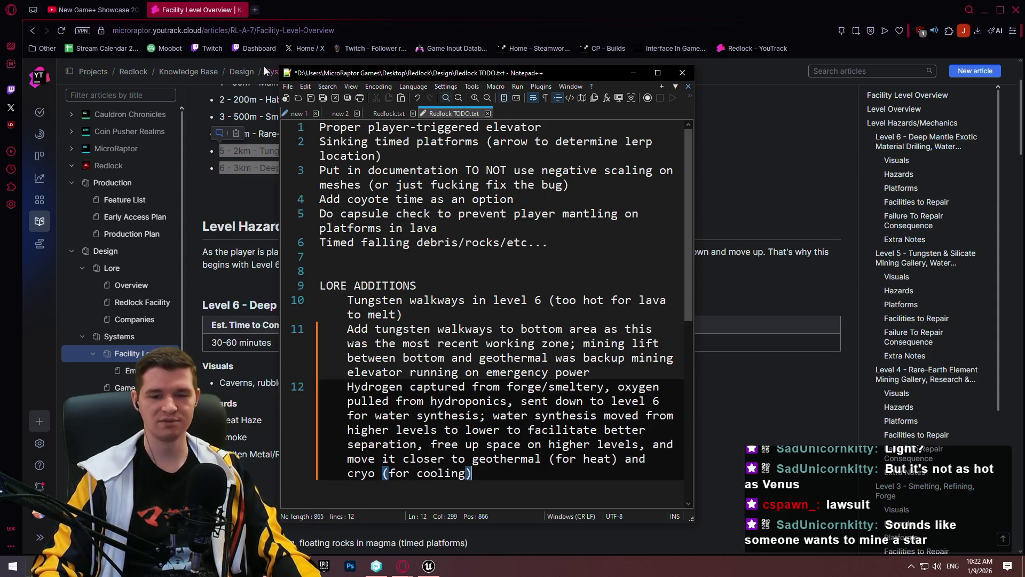
click(460, 198)
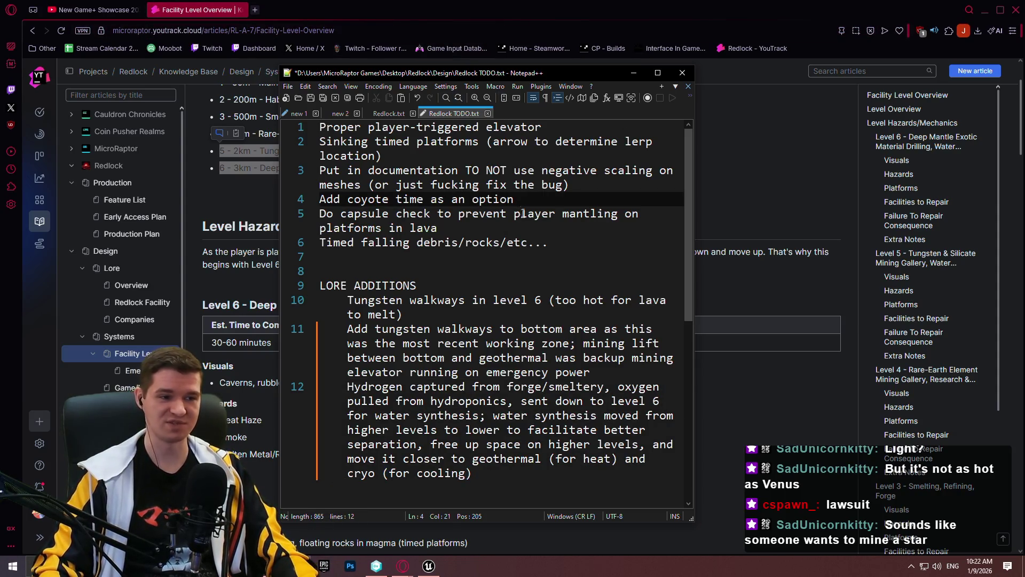
In Unreal, frame the selected platform and orbit to view it from below.
key(alt+Tab)
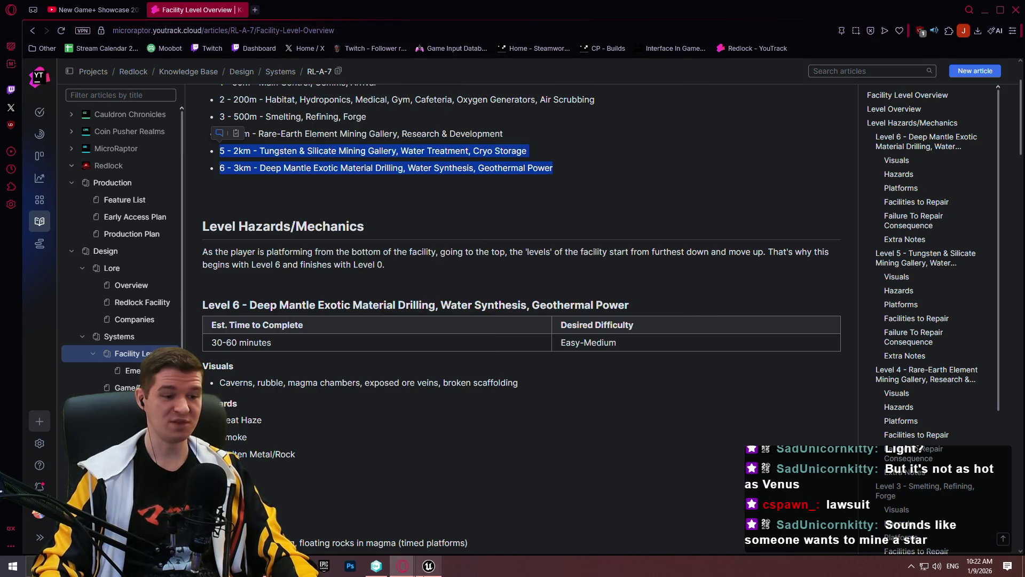
mouse_move(429, 566)
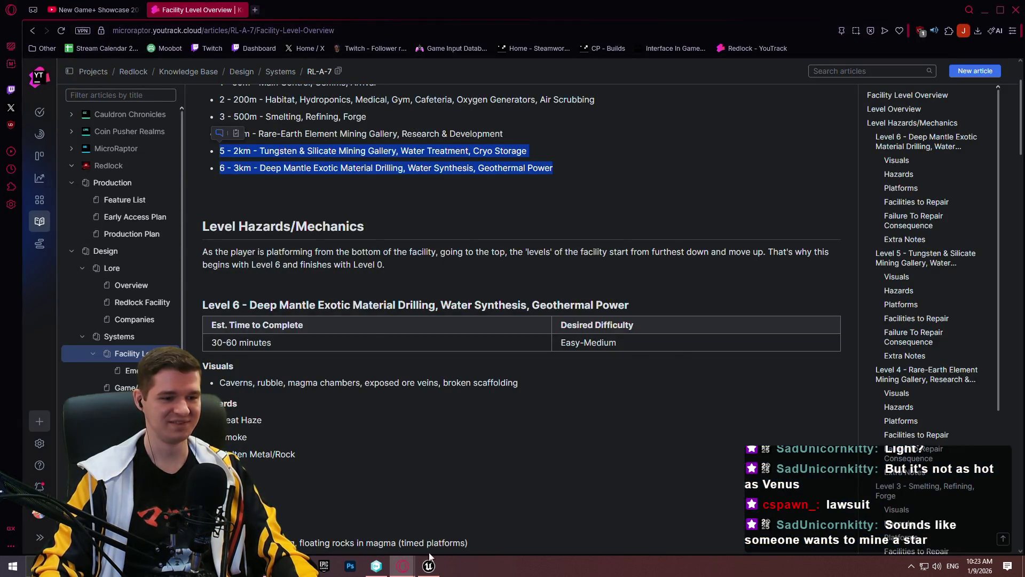
click(429, 566)
key(f)
mouse_move(513, 288)
mouse_down()
mouse_move(513, 256)
mouse_move(512, 321)
mouse_move(632, 282)
mouse_move(482, 557)
mouse_up()
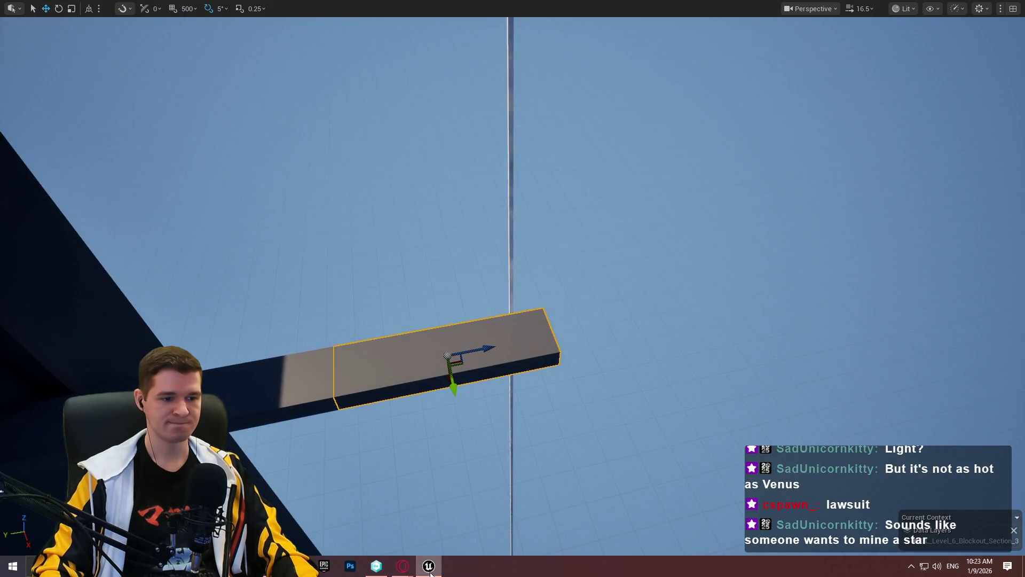
Check the Facility Level Overview article, minimize the browser, and switch Notepad++ to the empty new 2 note.
mouse_move(403, 566)
click(529, 543)
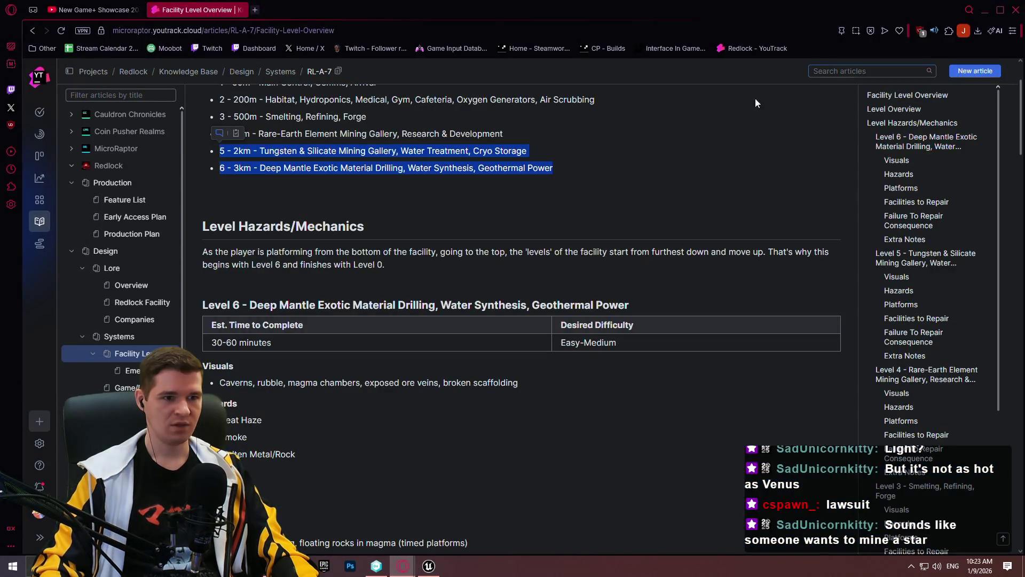
click(986, 9)
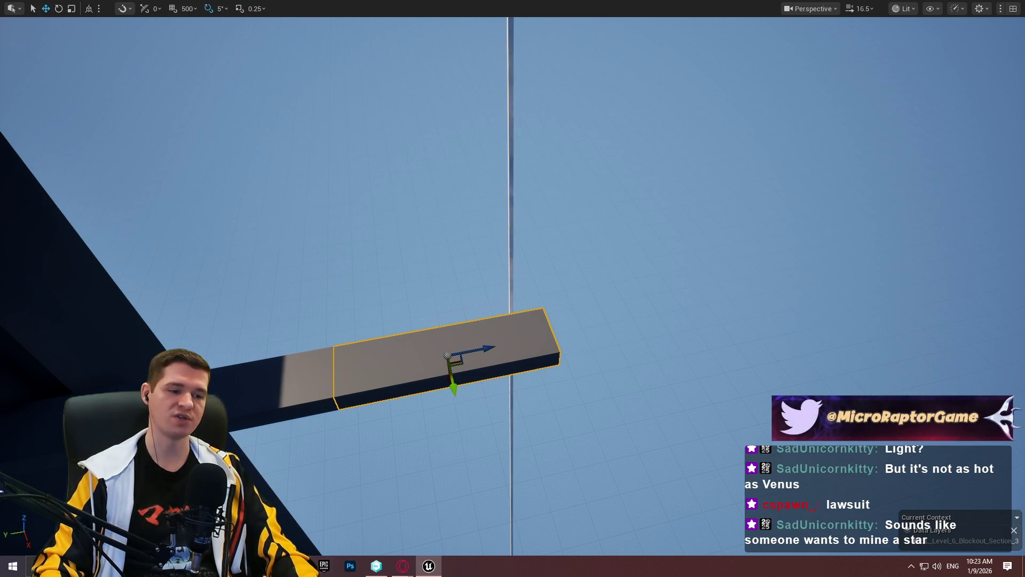
key(alt+Tab)
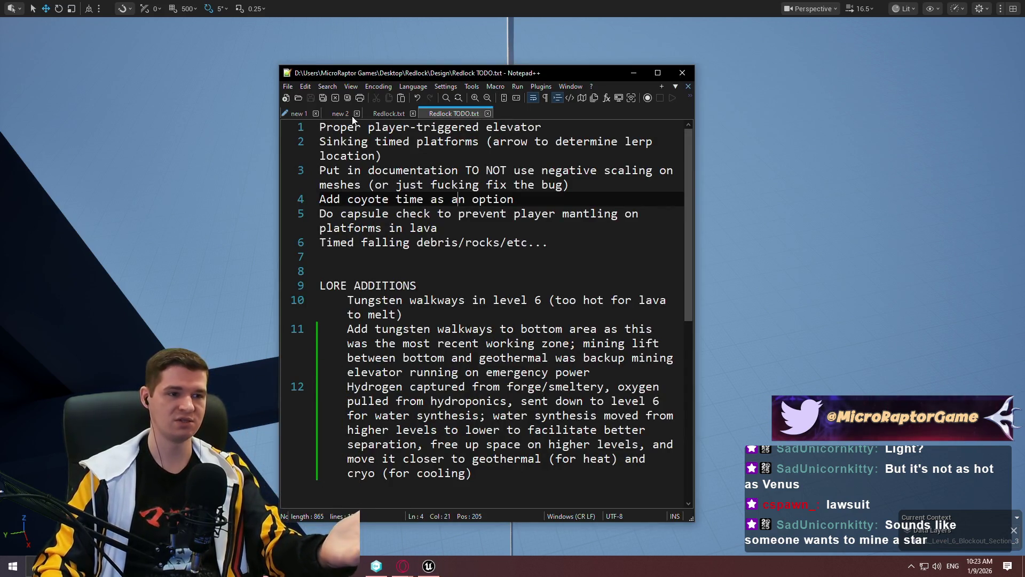
click(347, 114)
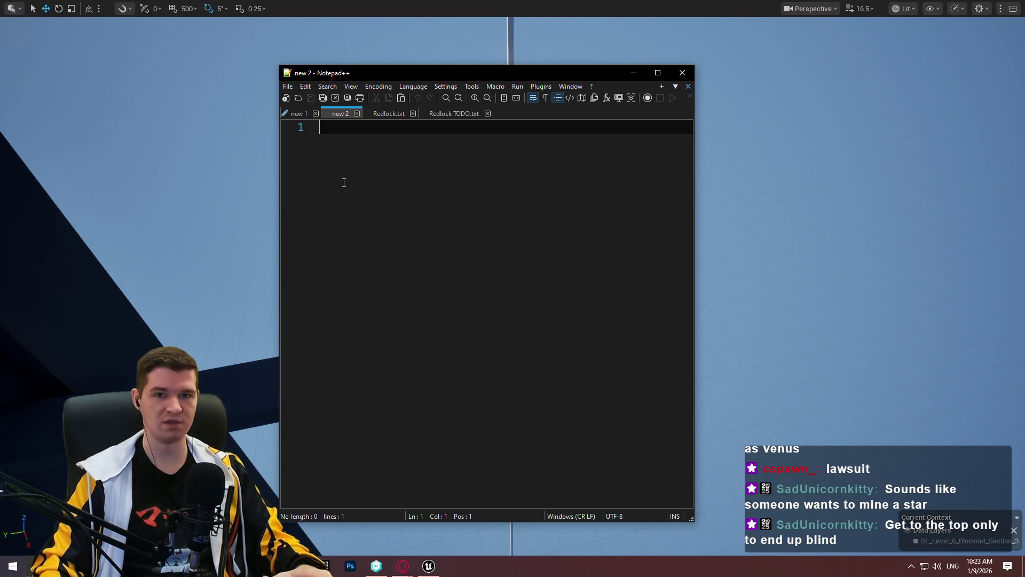
Review the article's Level 6 section from the contents, then minimize the browser.
mouse_move(403, 565)
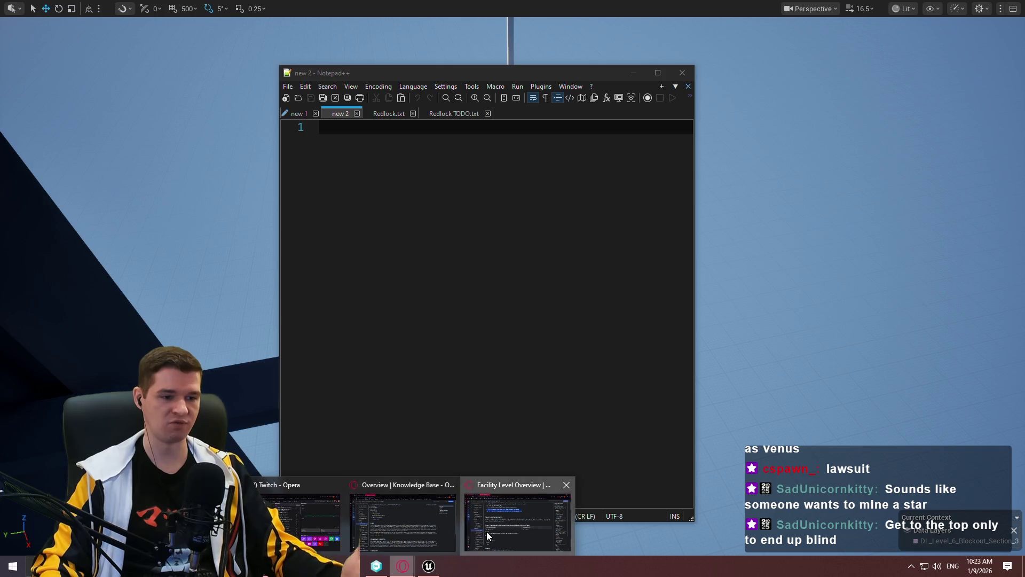
click(486, 531)
scroll(386, 285, down, 2)
scroll(379, 285, up, 4)
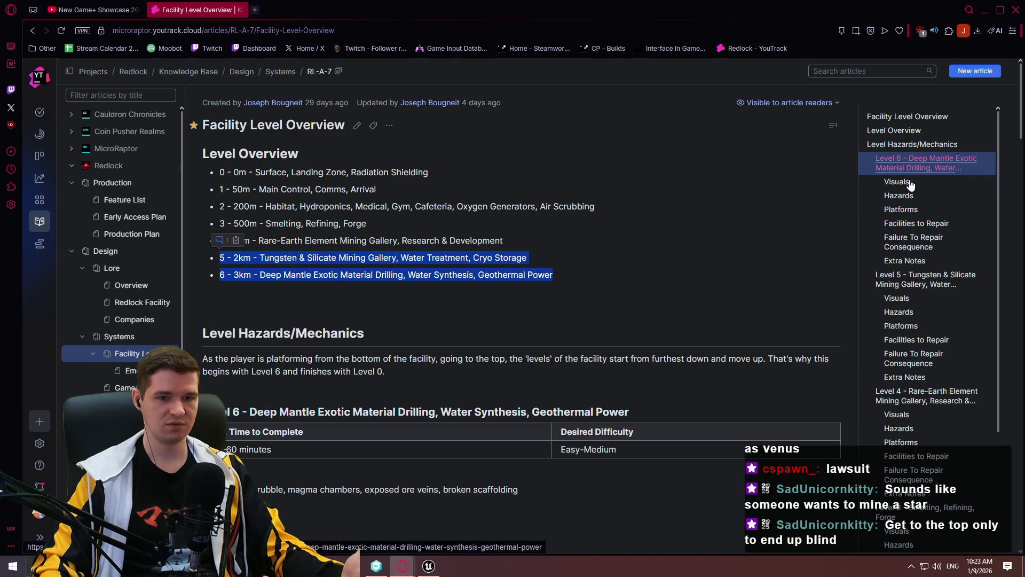
click(928, 172)
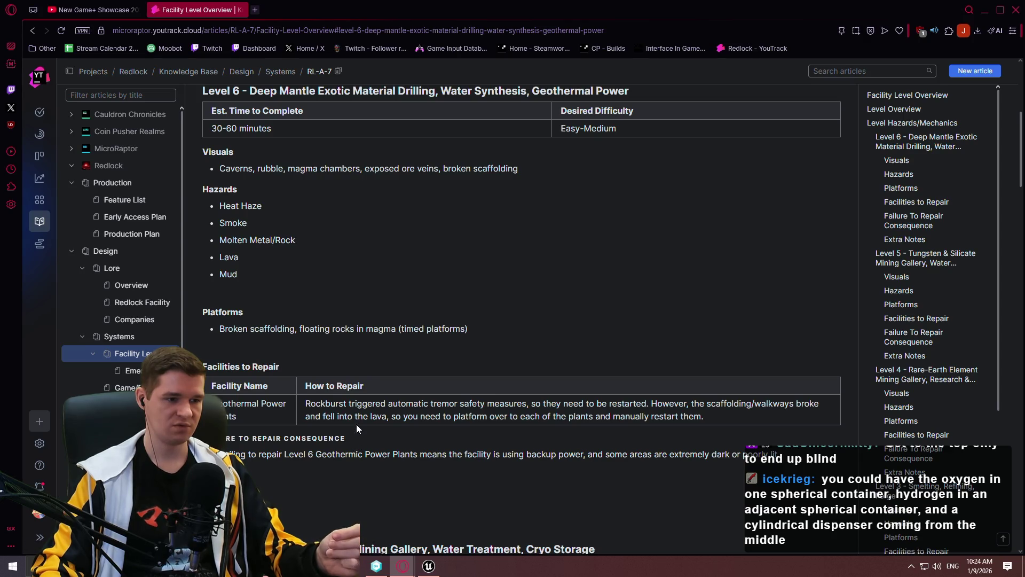
double_click(434, 454)
click(456, 323)
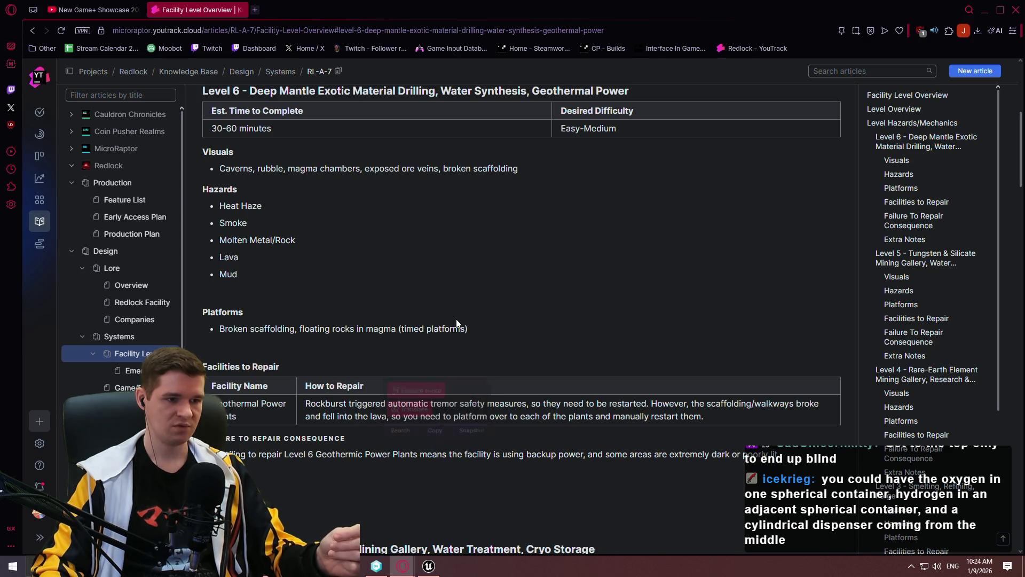
click(985, 9)
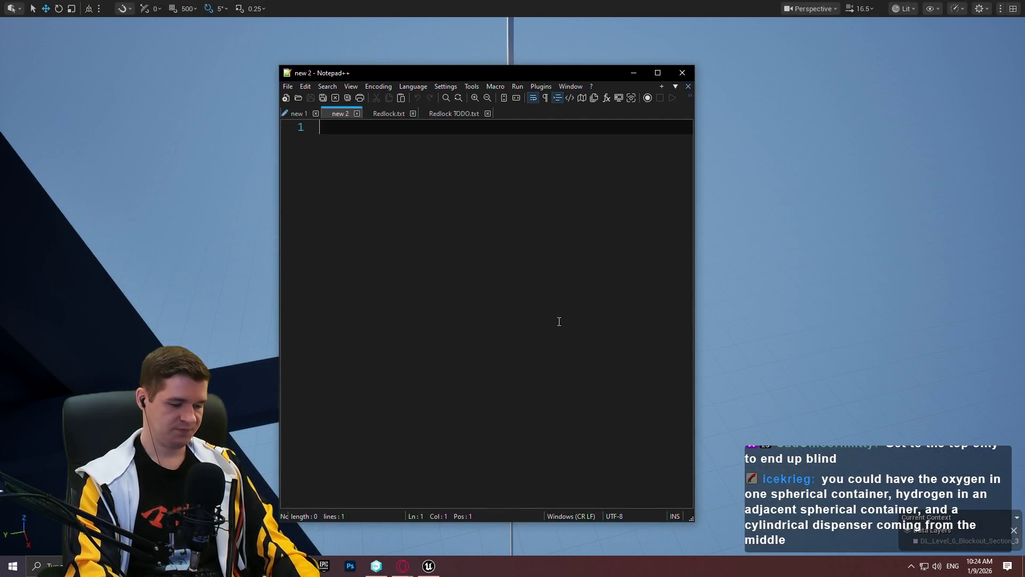
List the first props on separate lines: Gas containers, lots of pipes, water storage.
text(Gas)
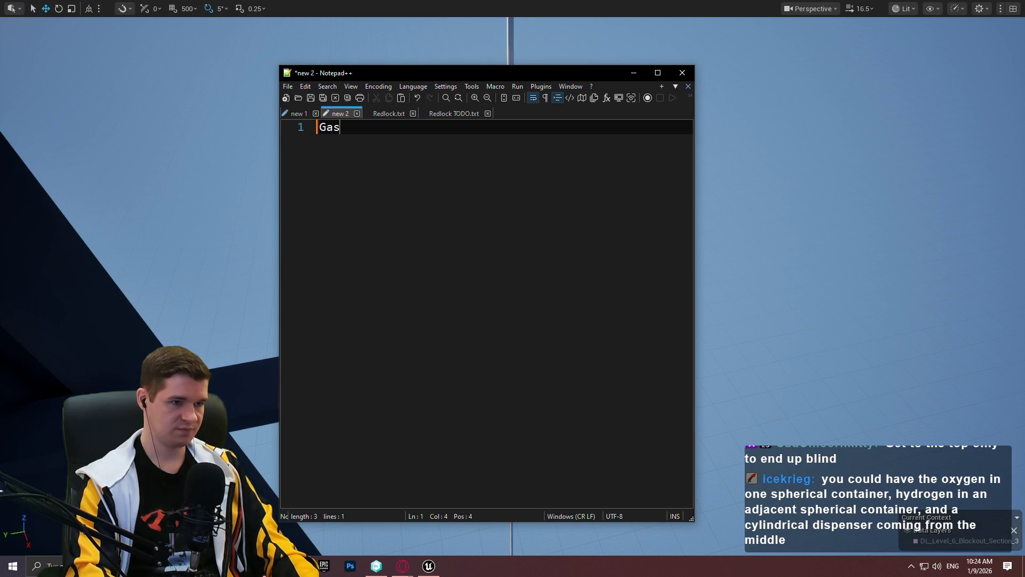
text( containers)
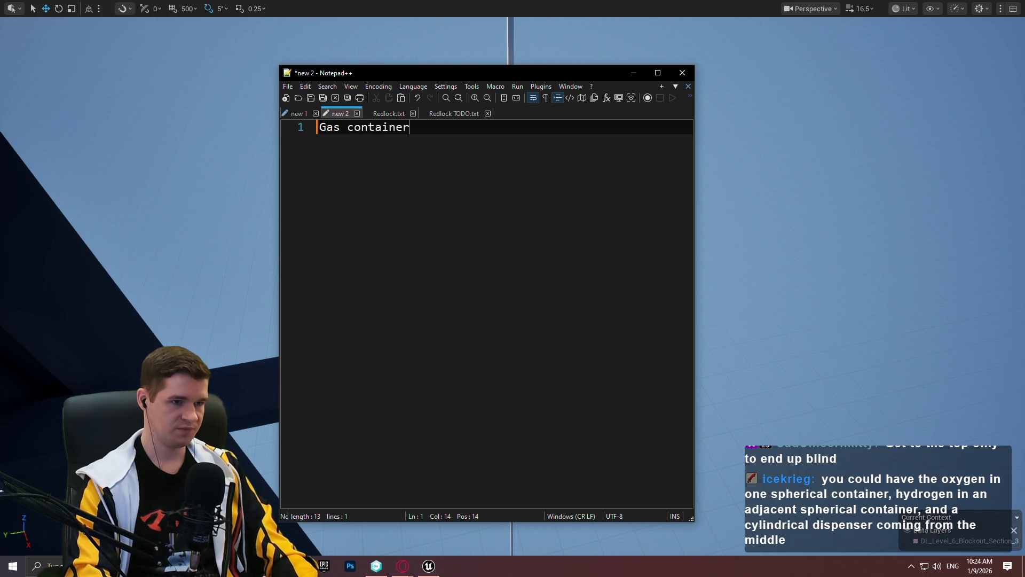
key(Return)
text(1ots of pipes)
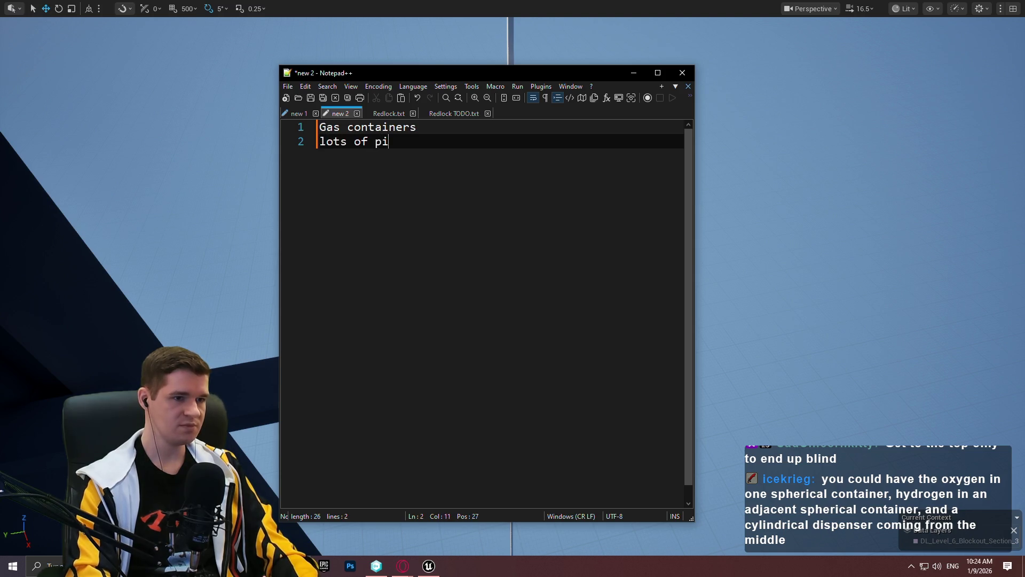
key(Return)
text(water storage)
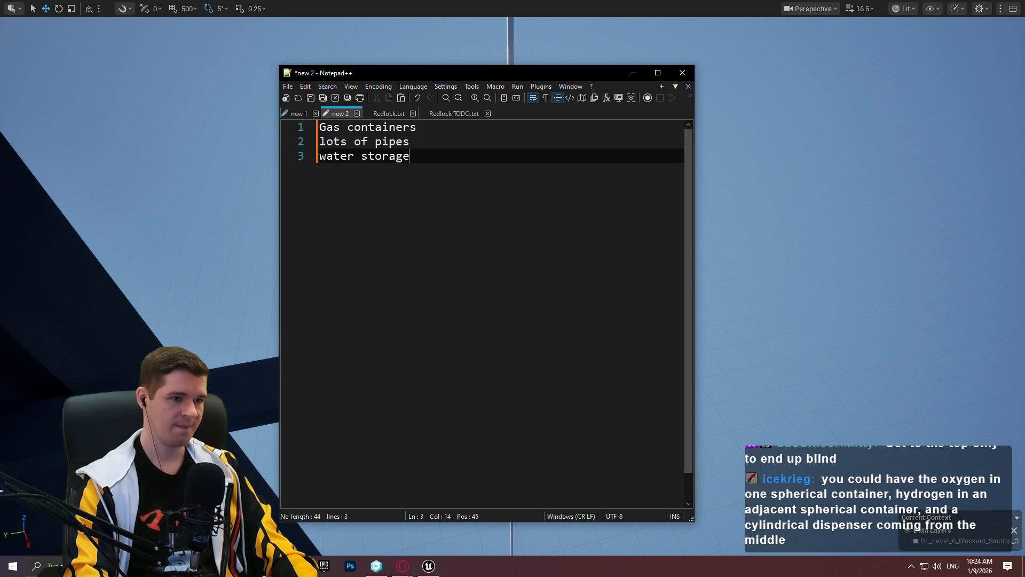
key(Return)
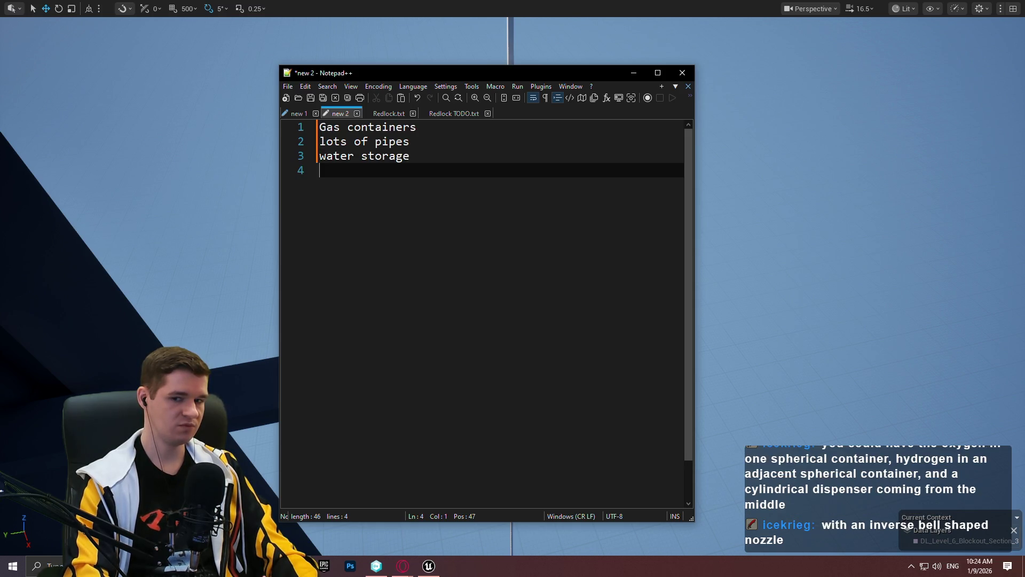
After a blank line, add 'spilled water (not enough to swim)' and 'rocks/debris punctured in'.
text(con)
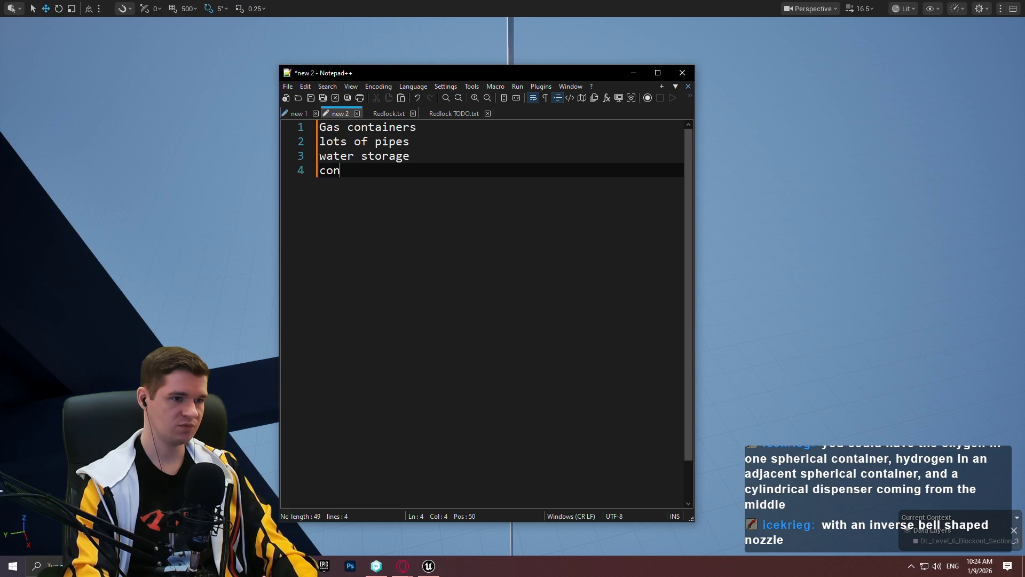
key(BackSpace)
key(BackSpace)
key(BackSpace)
key(Return)
text(spille)
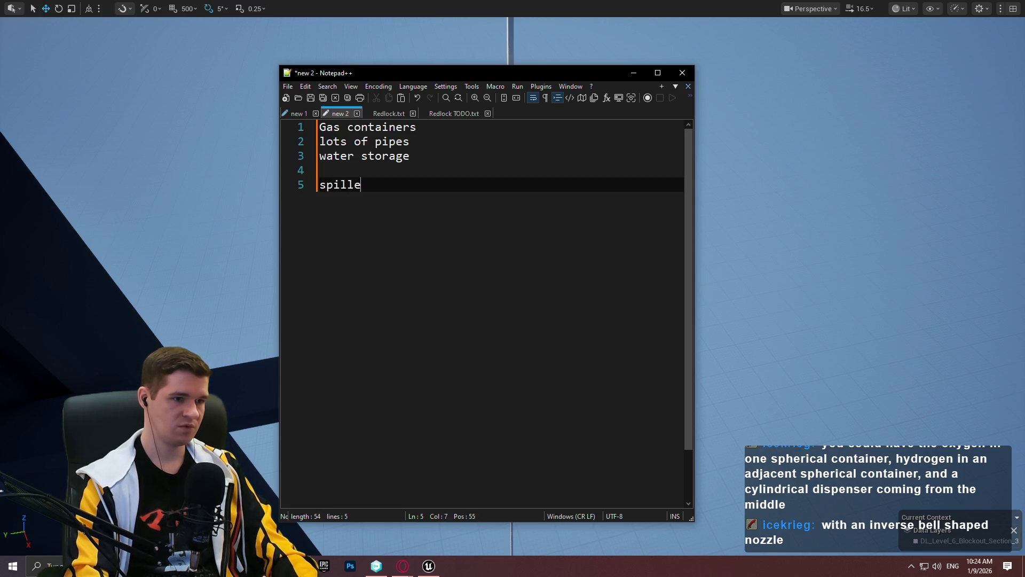
text(d water (not enou)
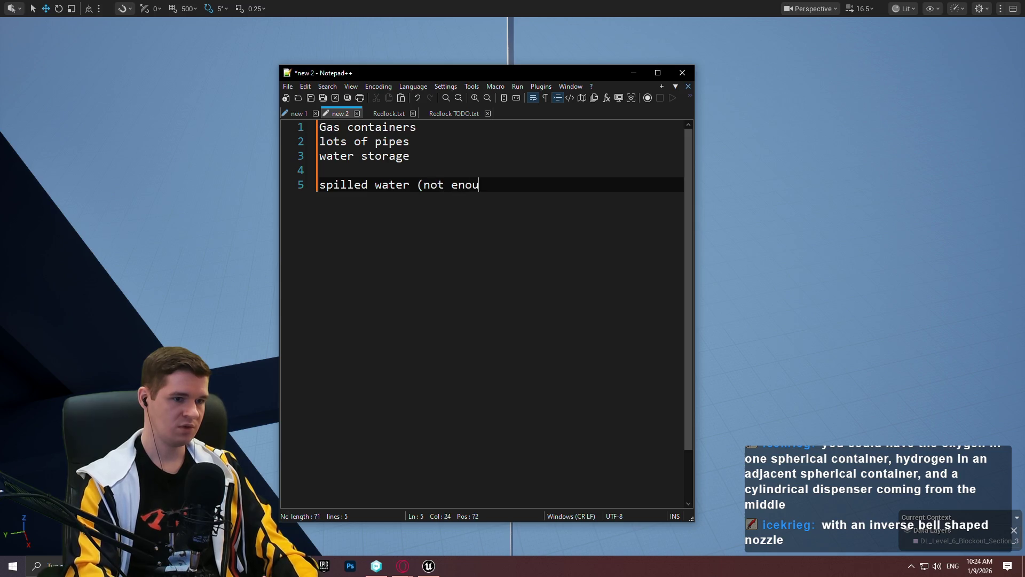
text(gh to swim))
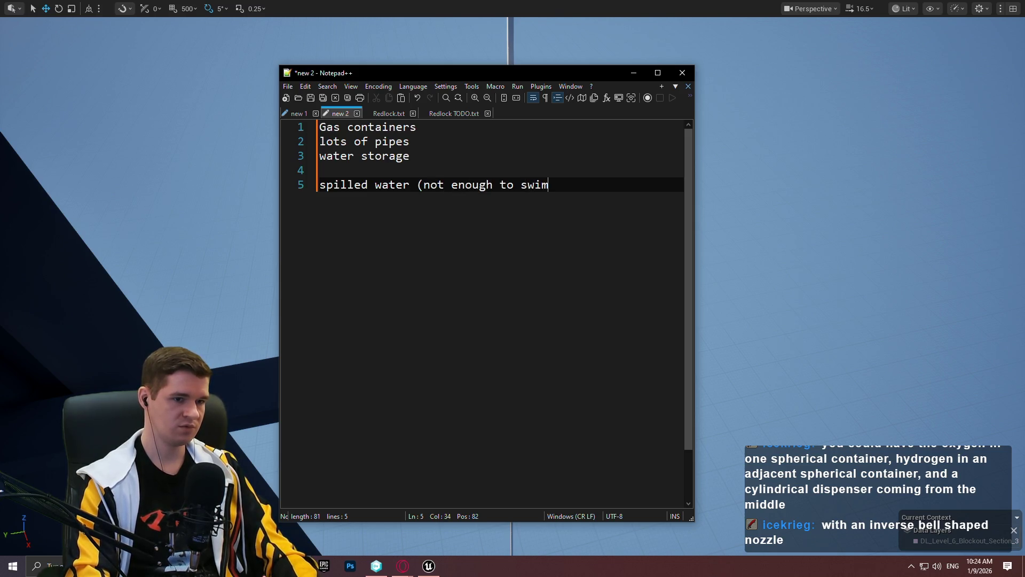
key(Return)
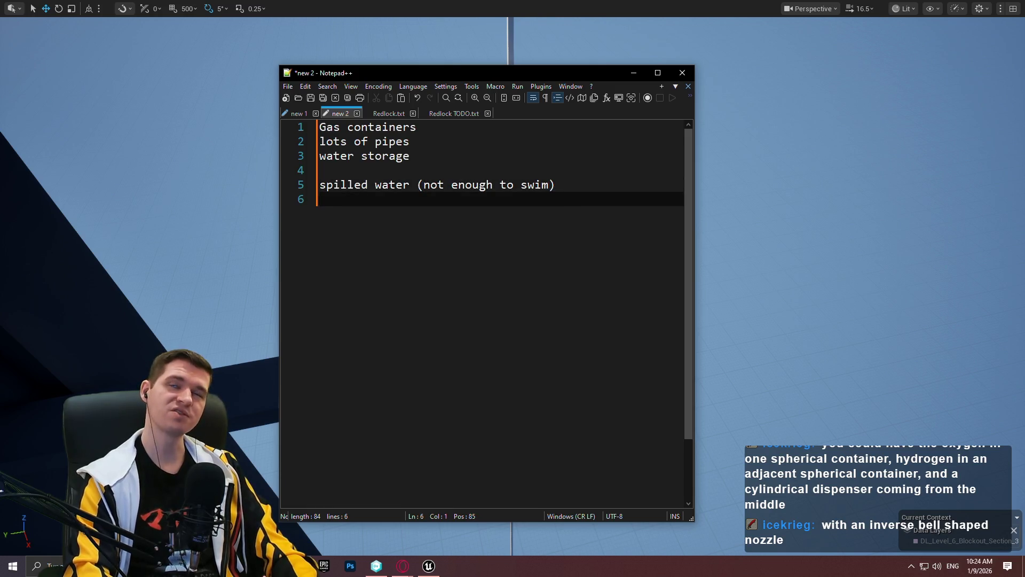
text(rocks/debris)
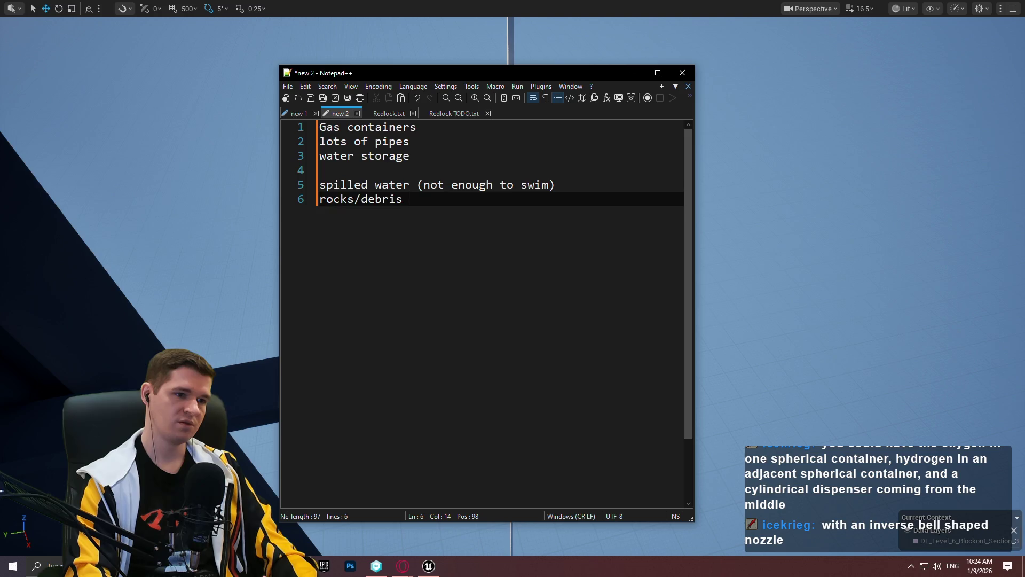
text(punc)
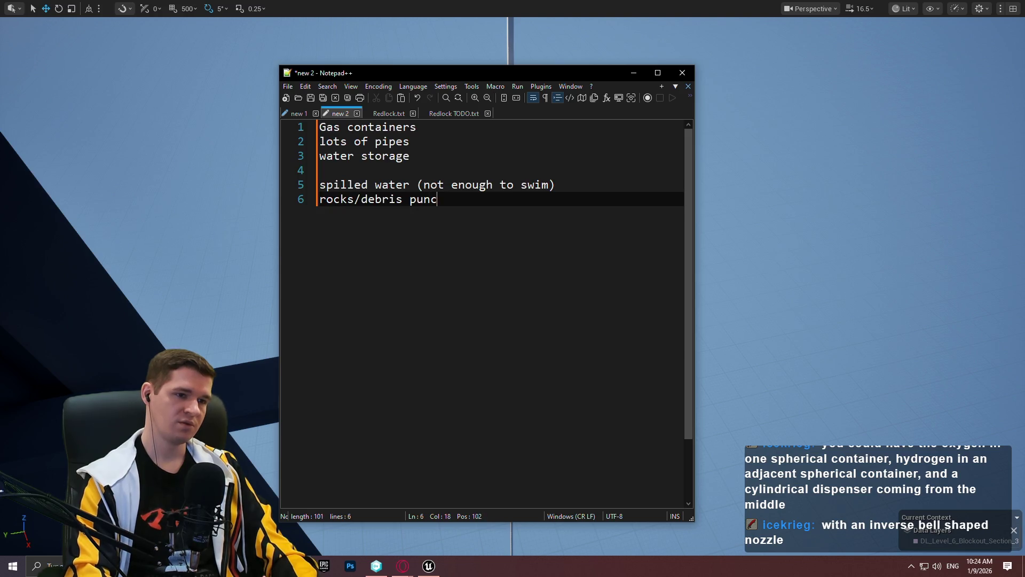
text(tured into)
key(BackSpace)
key(BackSpace)
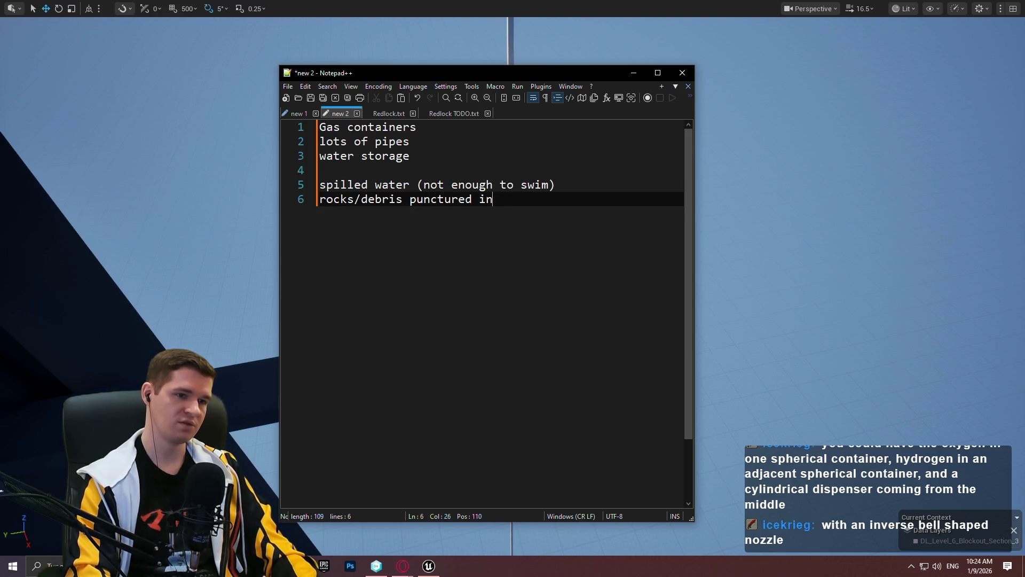
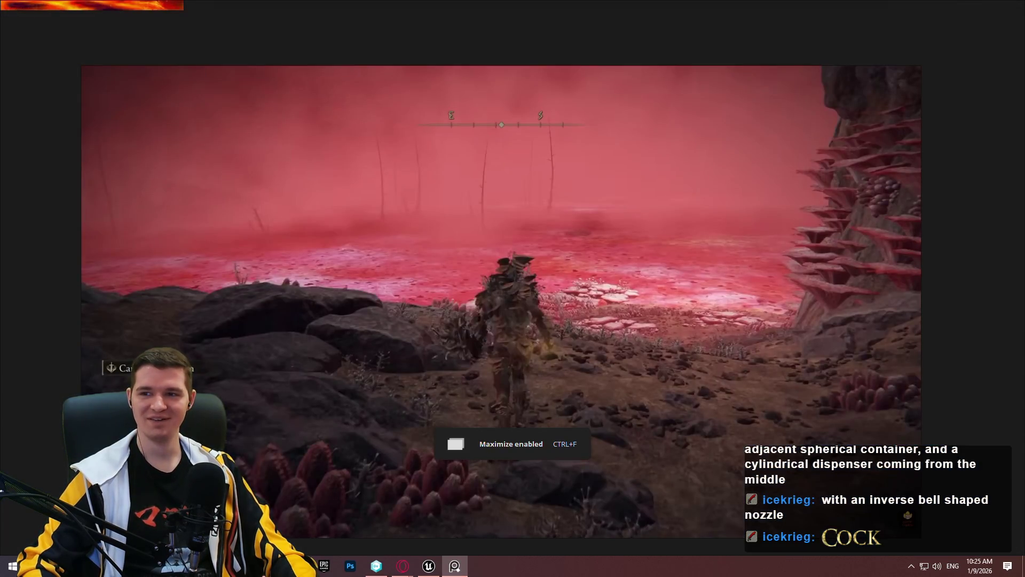
Zoom out and back in on the PureRef board, then hide it to reveal the Notepad++ notes.
scroll(572, 242, down, 10)
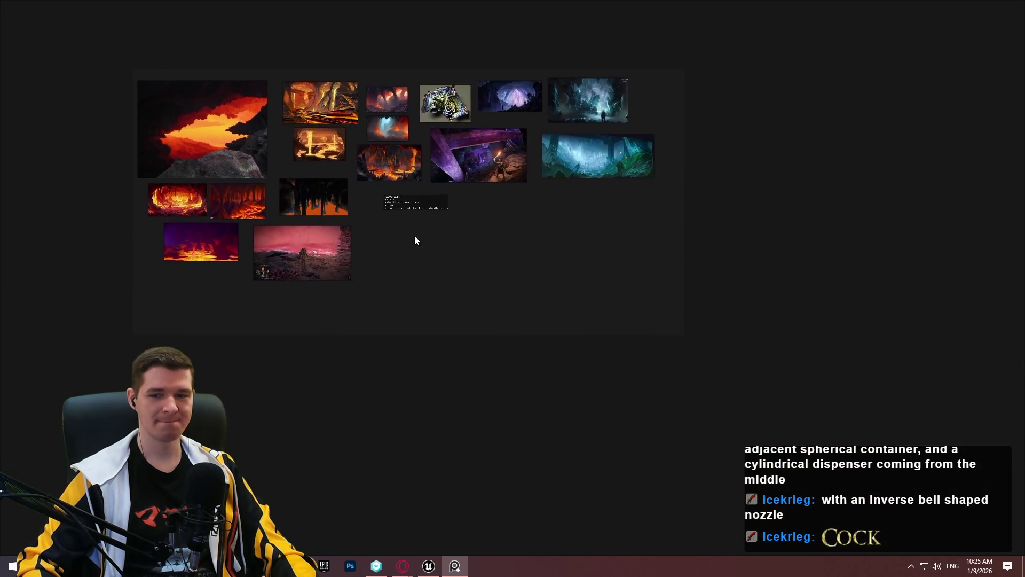
scroll(415, 236, up, 5)
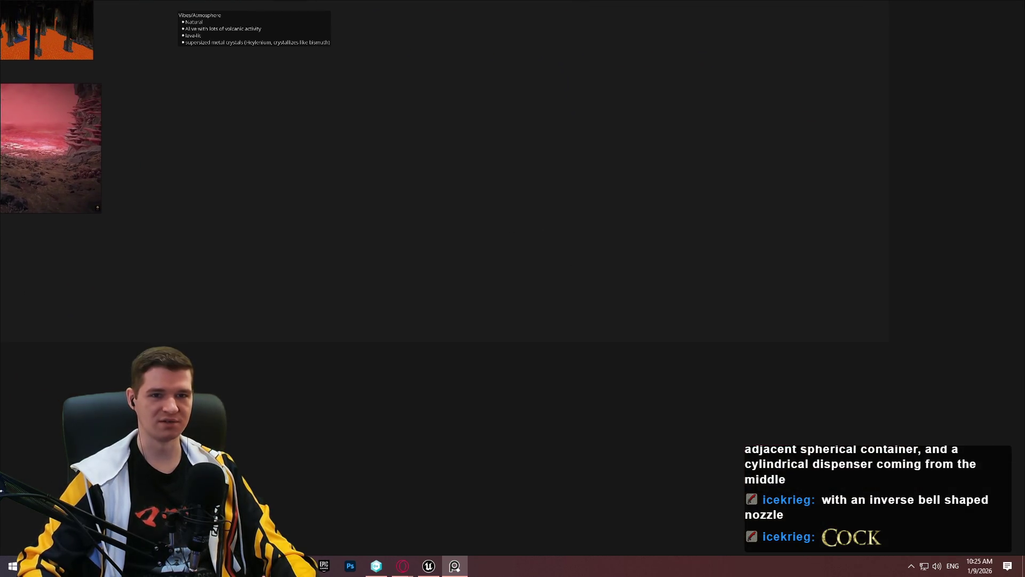
click(989, 12)
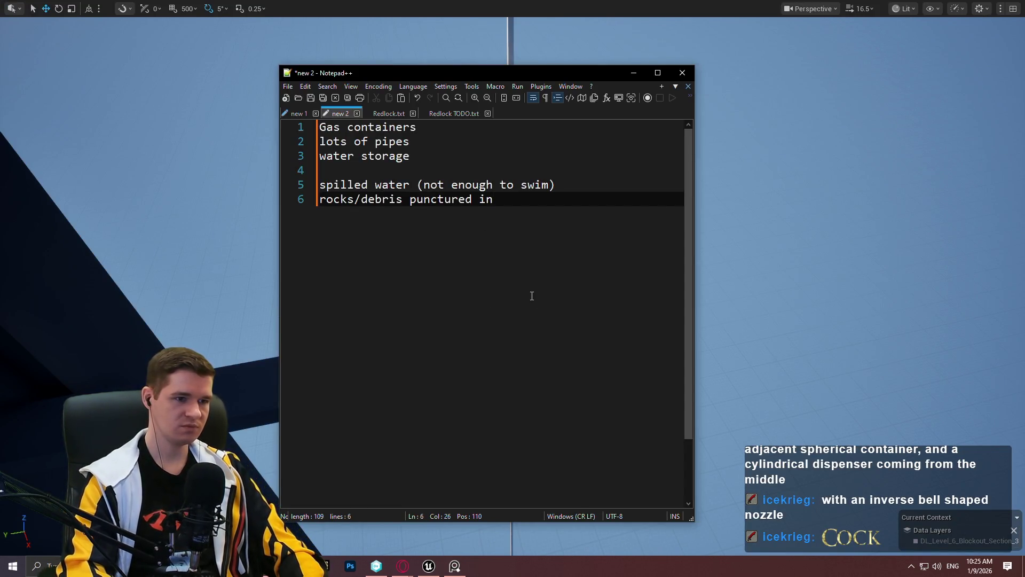
Add 'mud from debris/water' and extend the pipes line with ', broken and otherwise (gas and water)'.
text(mud from )
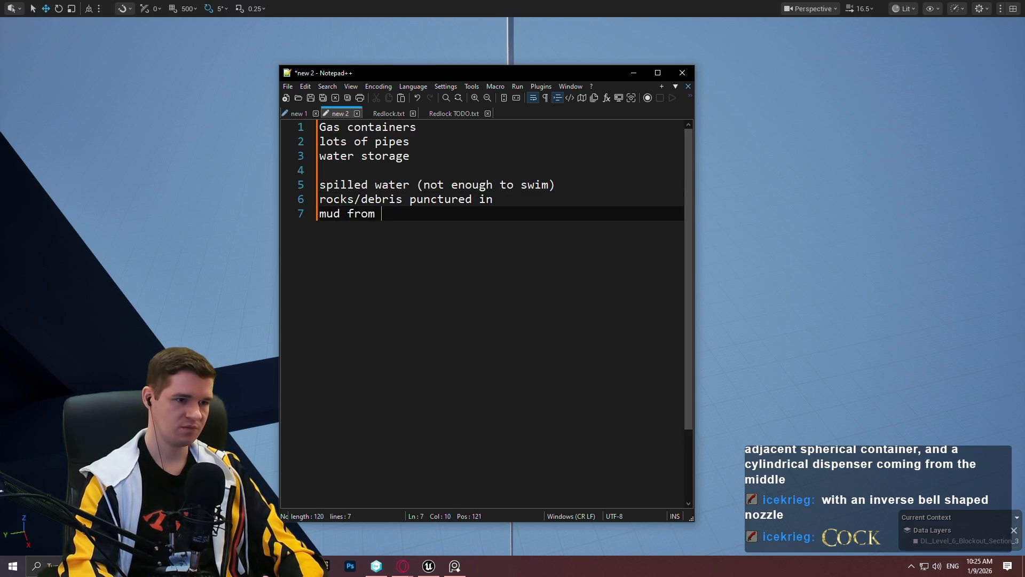
text(debris/)
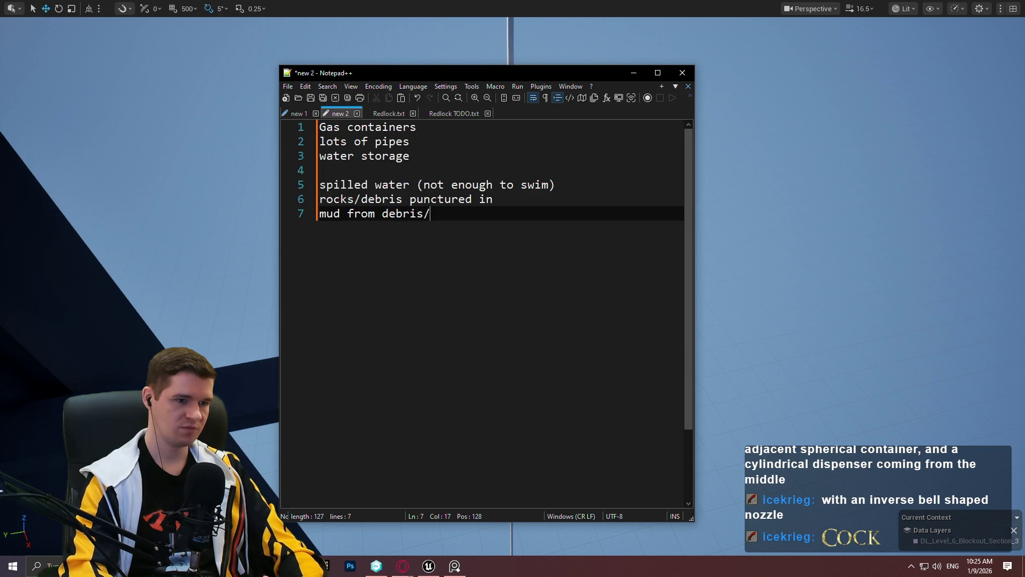
text(water)
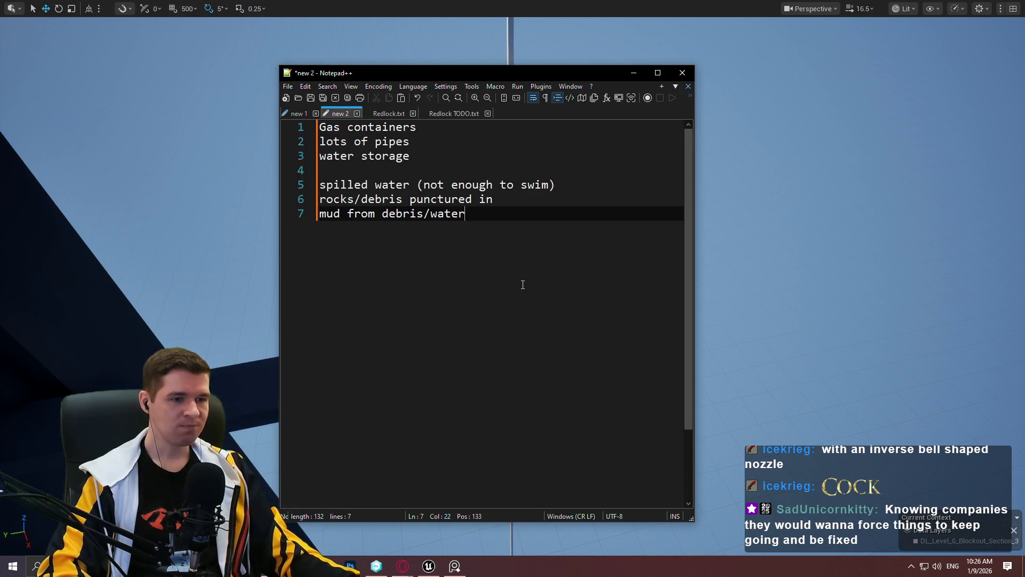
key(Up)
key(Up)
key(Up)
key(Up)
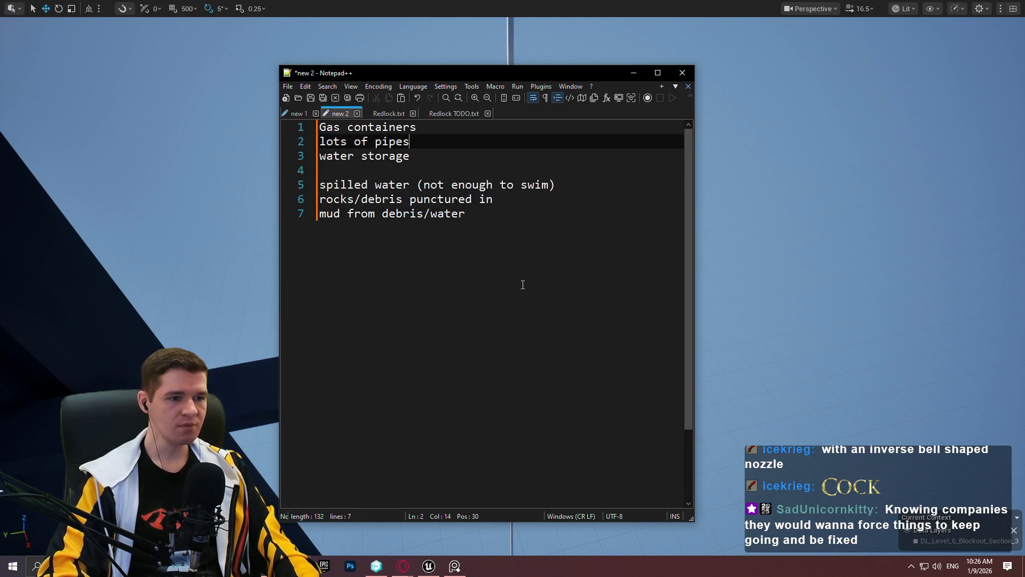
text(, broken an)
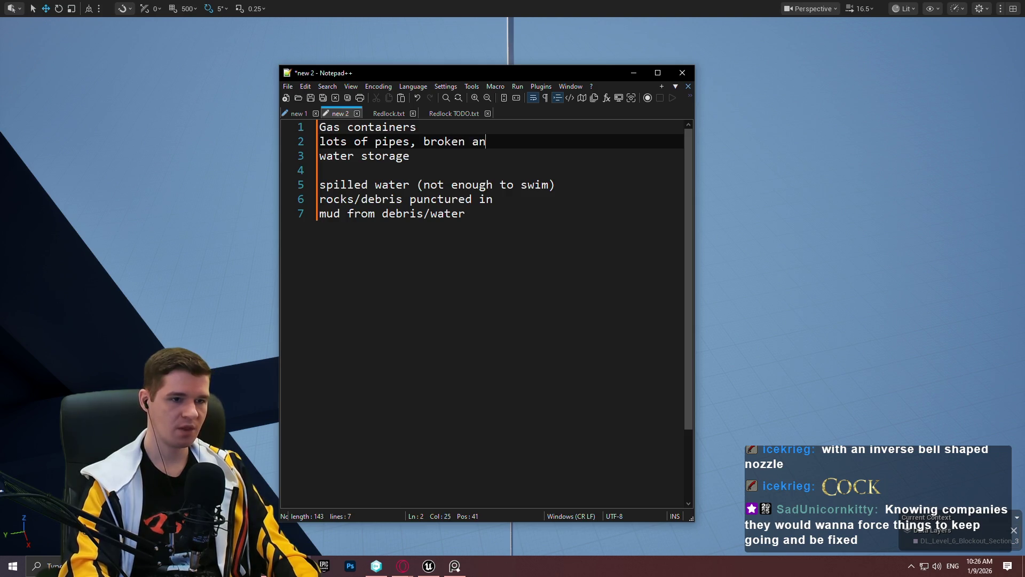
text(d otherwise)
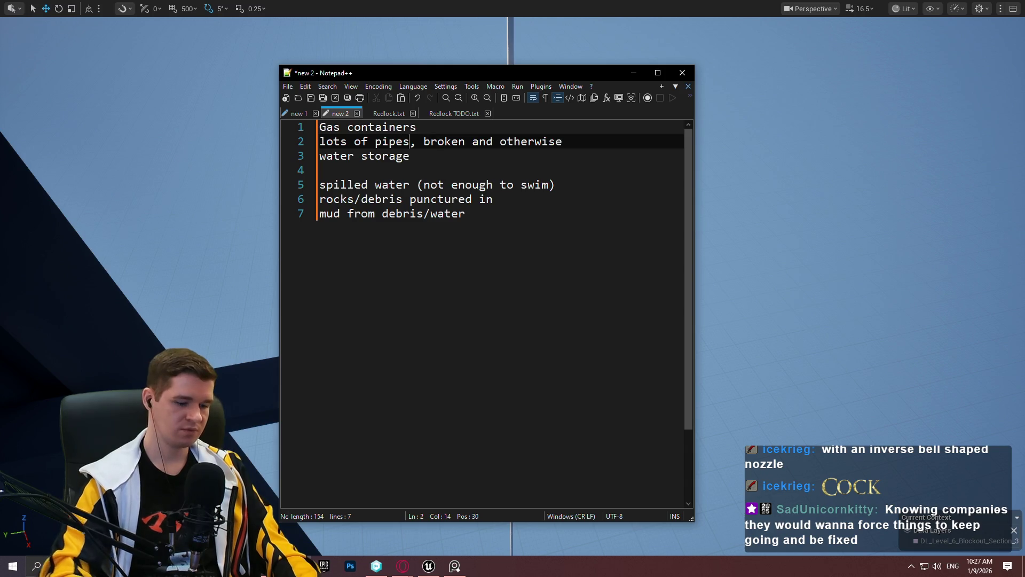
text( (gas and water))
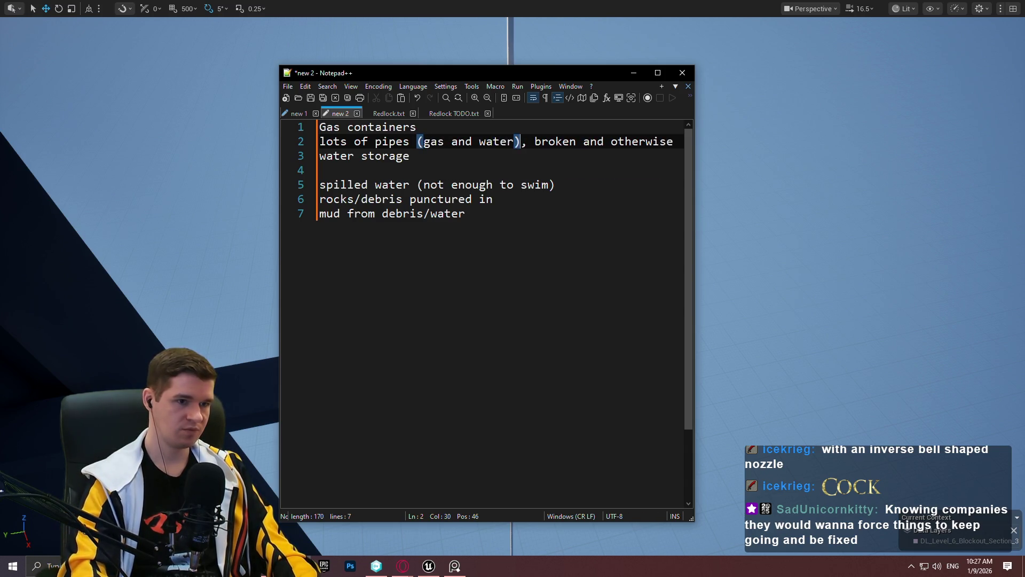
Insert a 'terminals and rooms' line below the water storage line.
key(Down)
key(End)
key(Return)
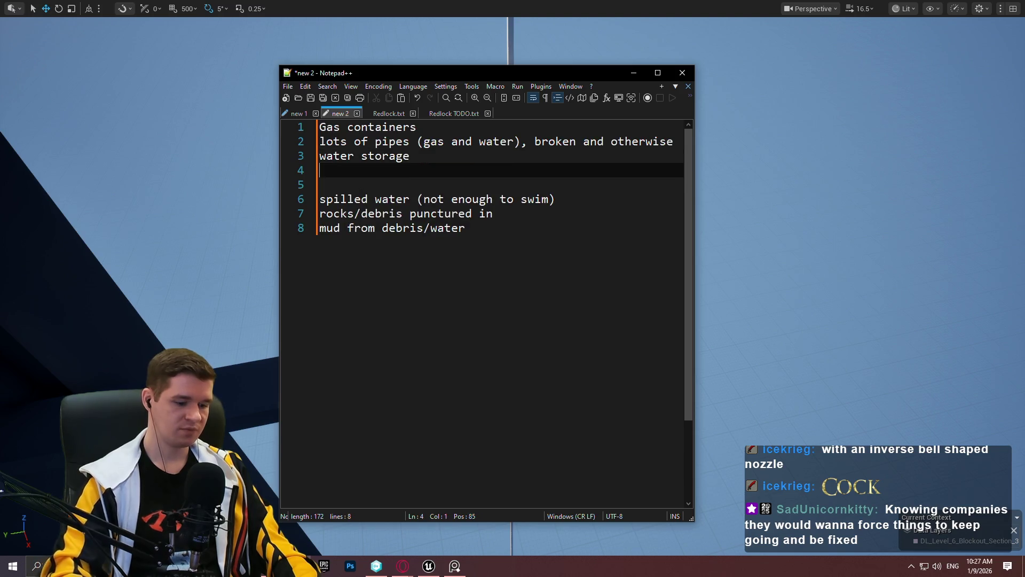
text(terminals)
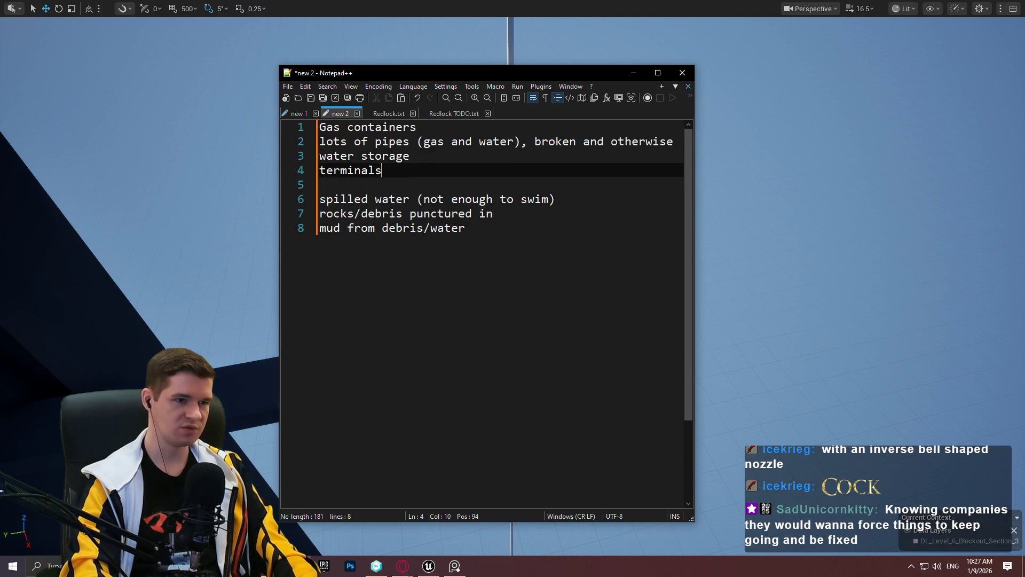
text( and rooms)
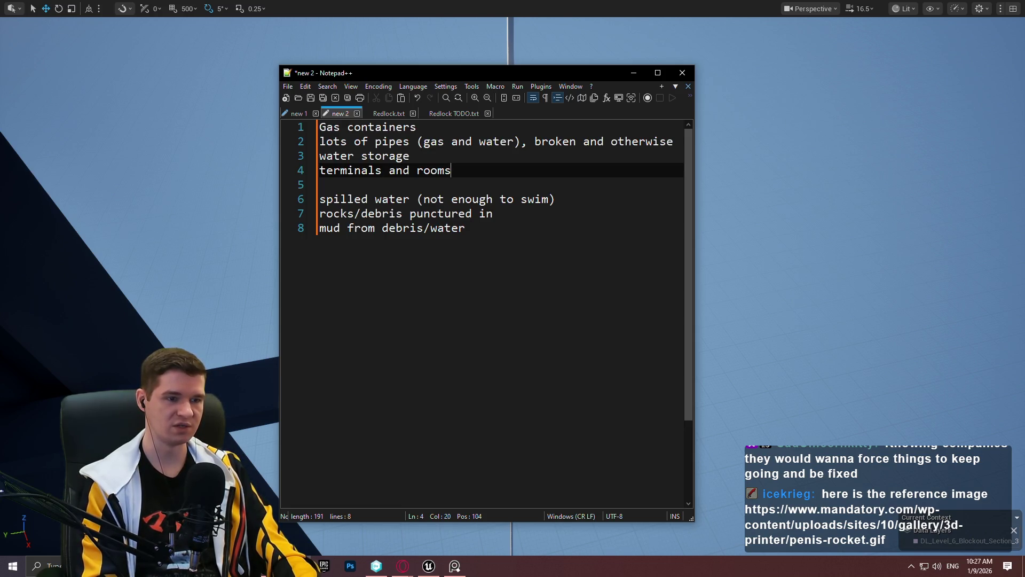
click(403, 566)
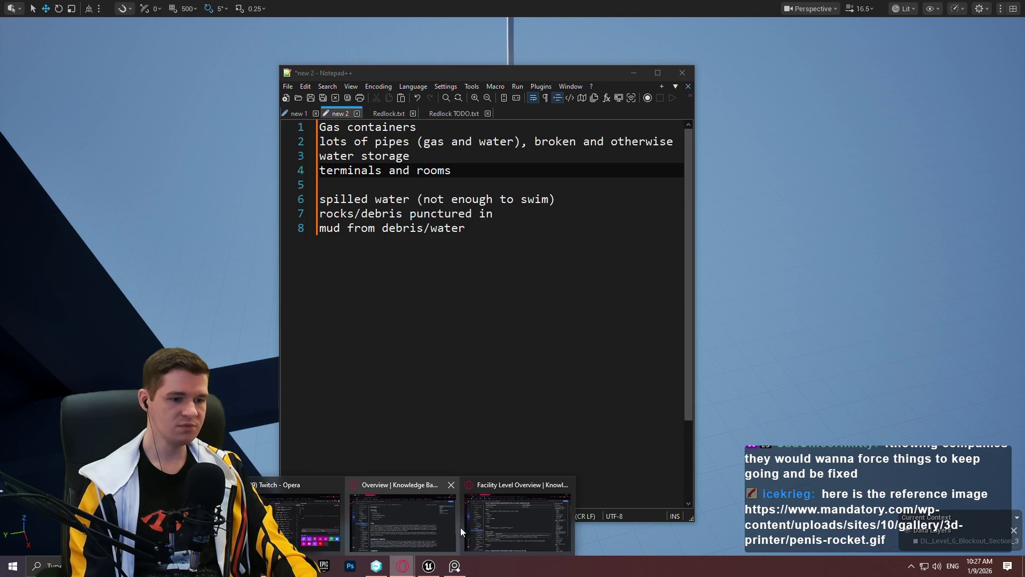
Search Google Images for 'sci fi facility' in a new Opera tab.
click(493, 510)
click(259, 11)
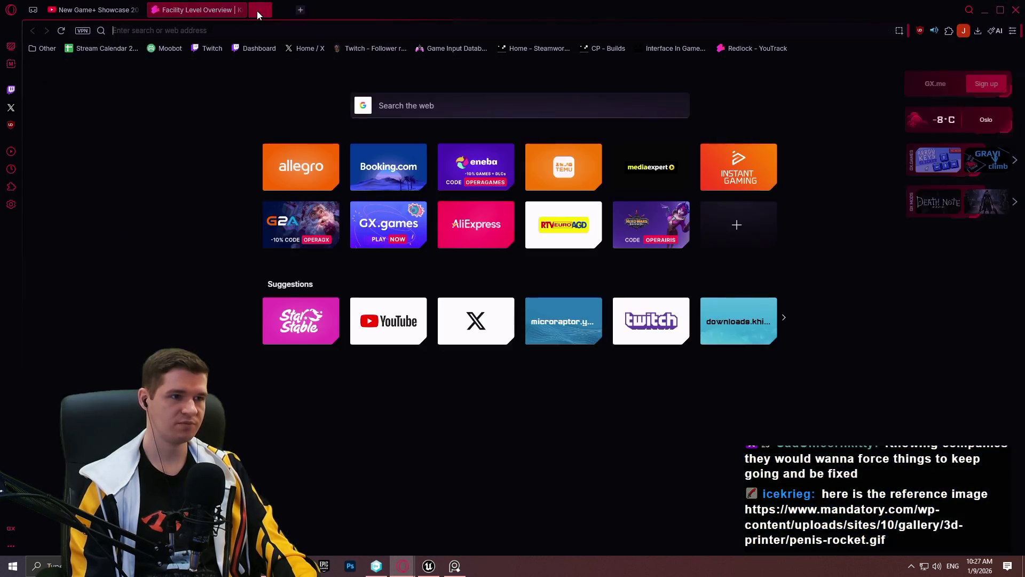
text(sci fi facility)
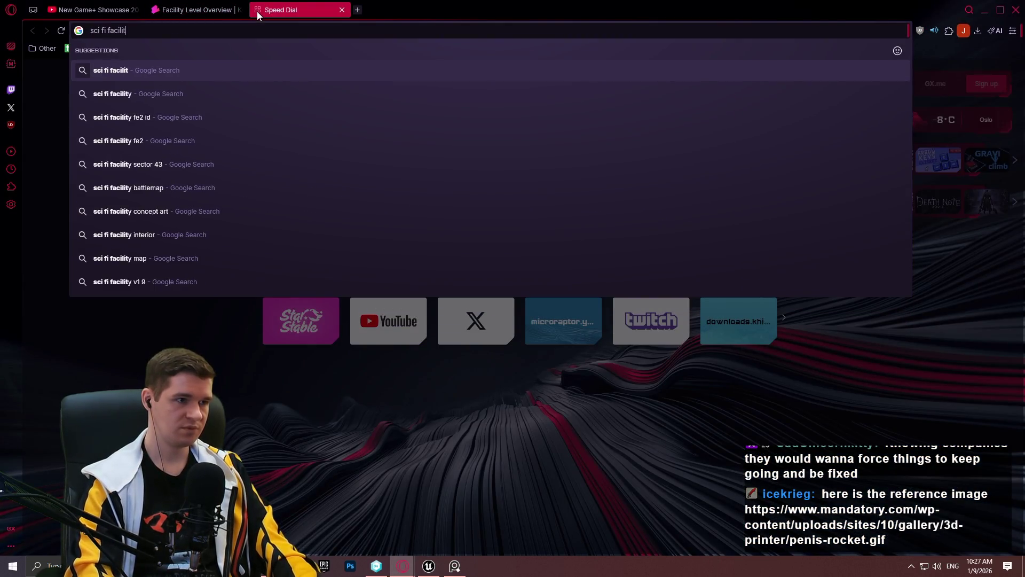
key(Return)
click(229, 119)
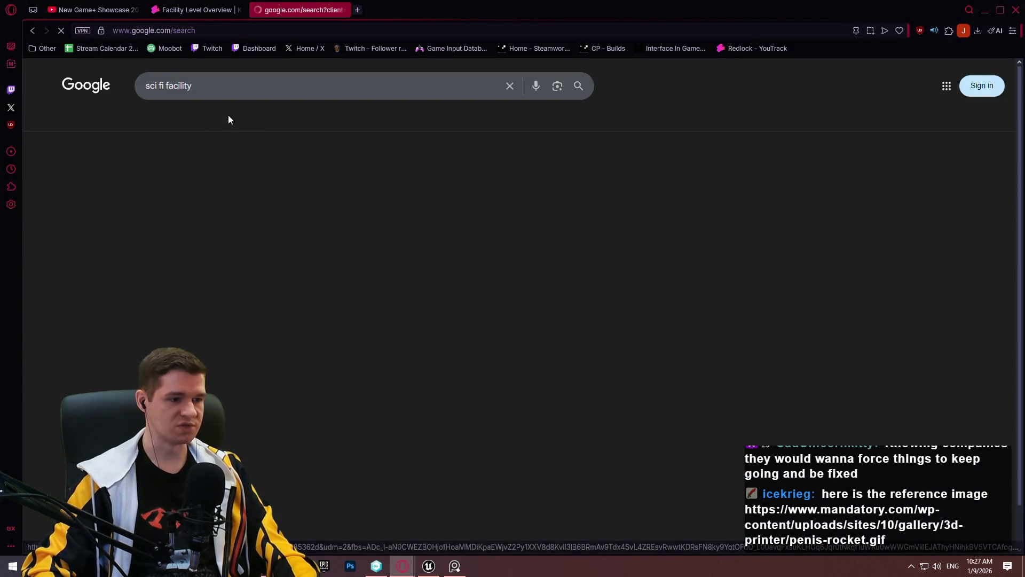
Preview several results and copy the ArtStation Sci Fi Facility Drawings image for PureRef.
click(502, 259)
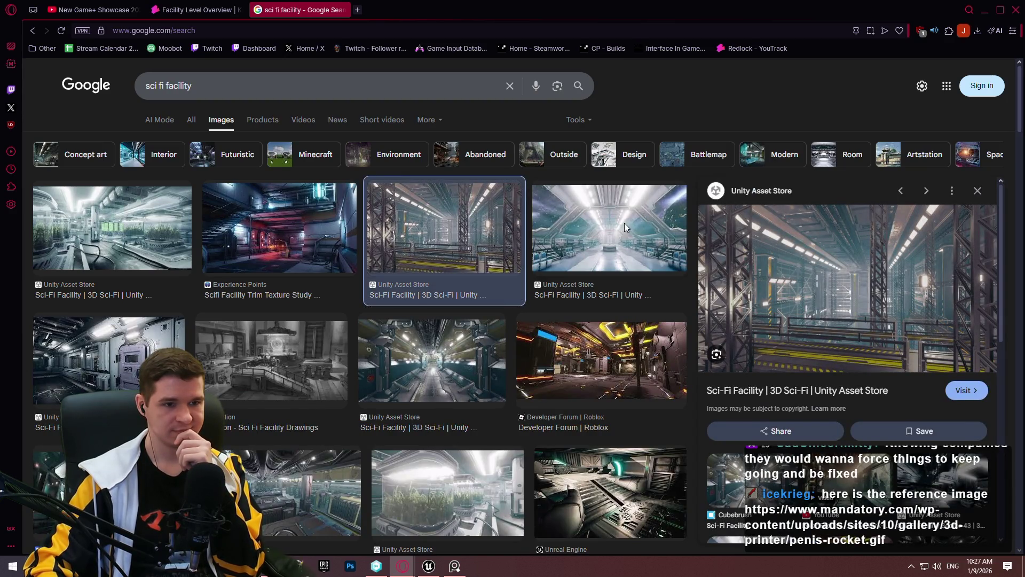
click(612, 231)
click(473, 368)
click(223, 378)
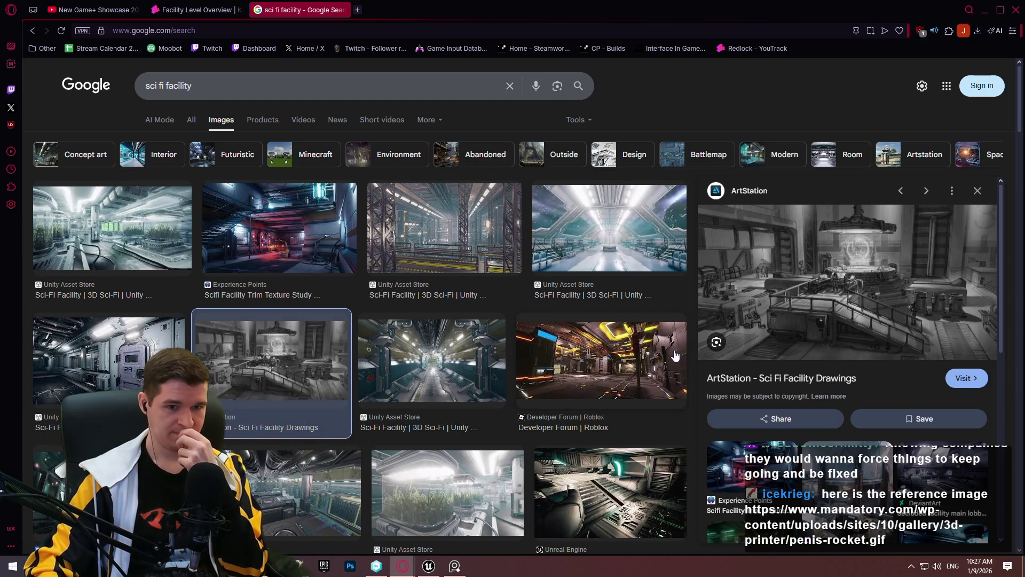
right_click(840, 291)
click(865, 331)
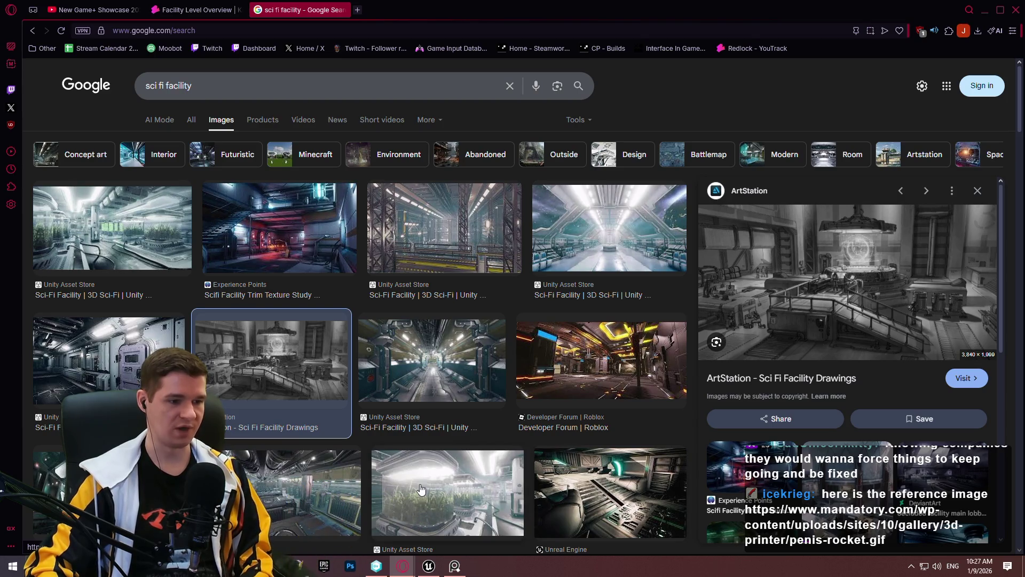
click(454, 565)
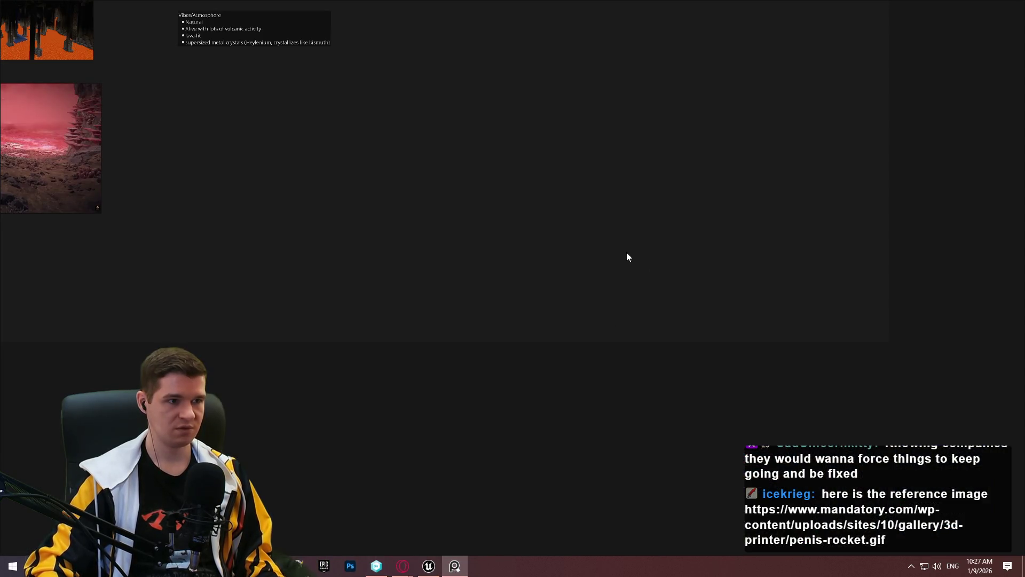
Paste the ArtStation drawing right of the pink landscape image, then return to Opera's results.
key(ctrl+v)
mouse_move(617, 249)
mouse_down()
mouse_move(418, 214)
mouse_move(434, 231)
mouse_up()
click(812, 188)
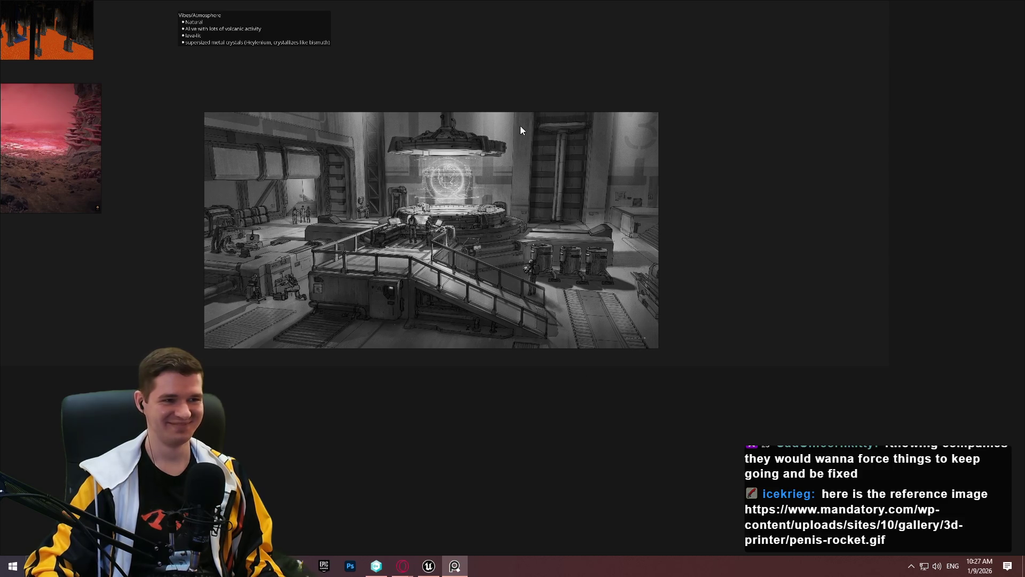
key(alt+Tab)
scroll(409, 422, down, 1)
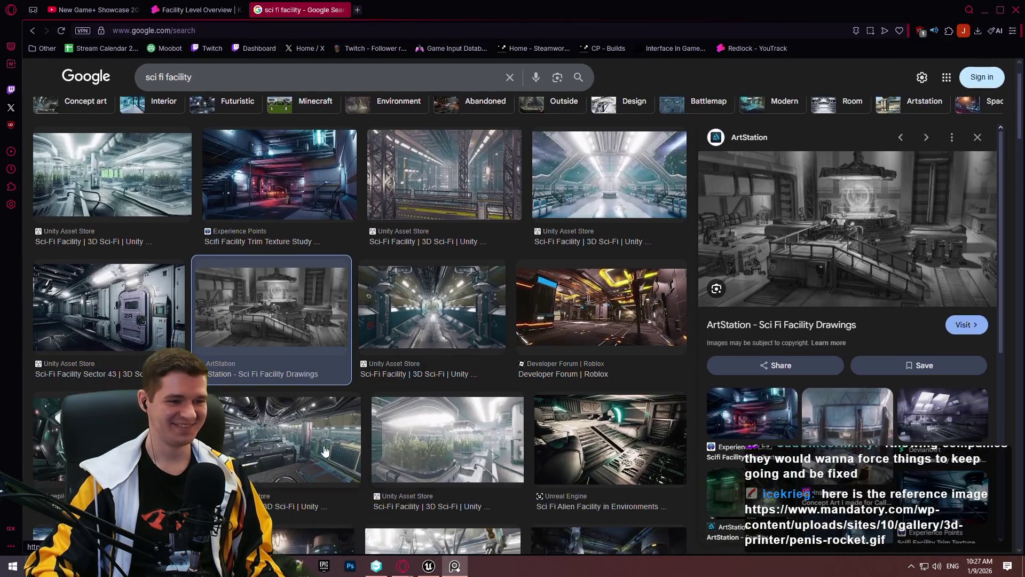
Preview the Unity, cryogenics, robot-arm lab and Fab underground facility images.
click(309, 438)
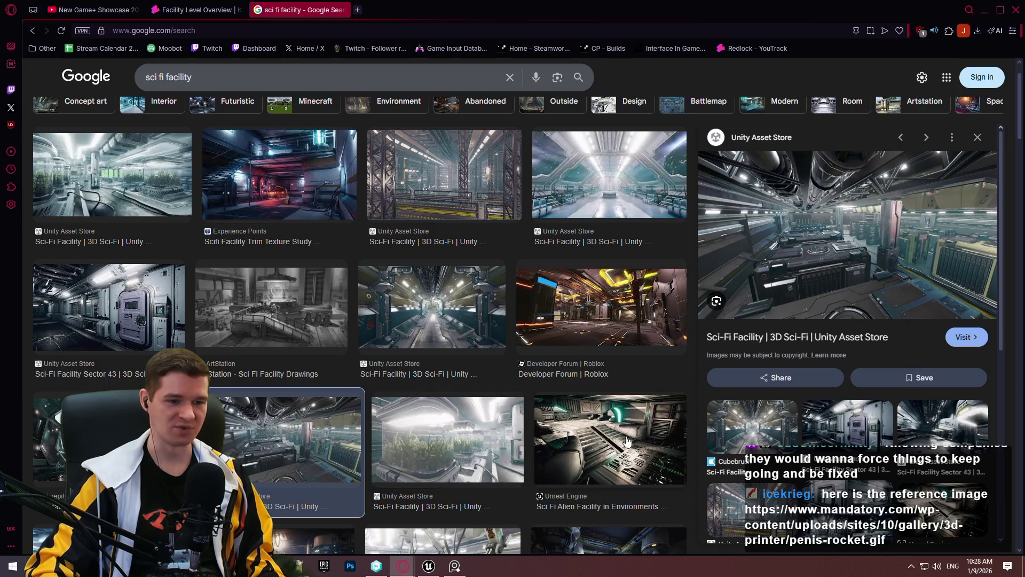
scroll(628, 441, down, 4)
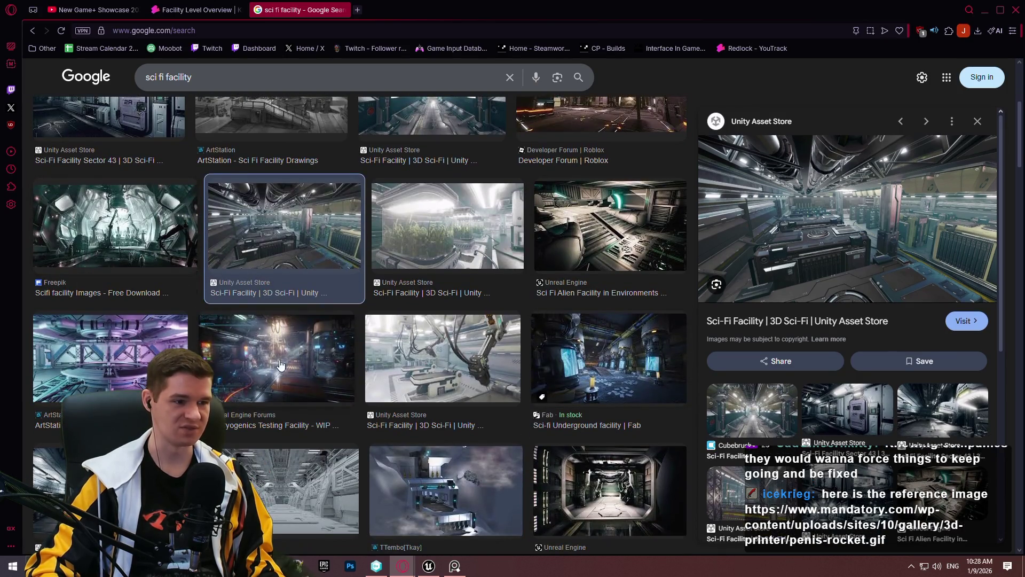
click(280, 365)
click(443, 363)
click(609, 369)
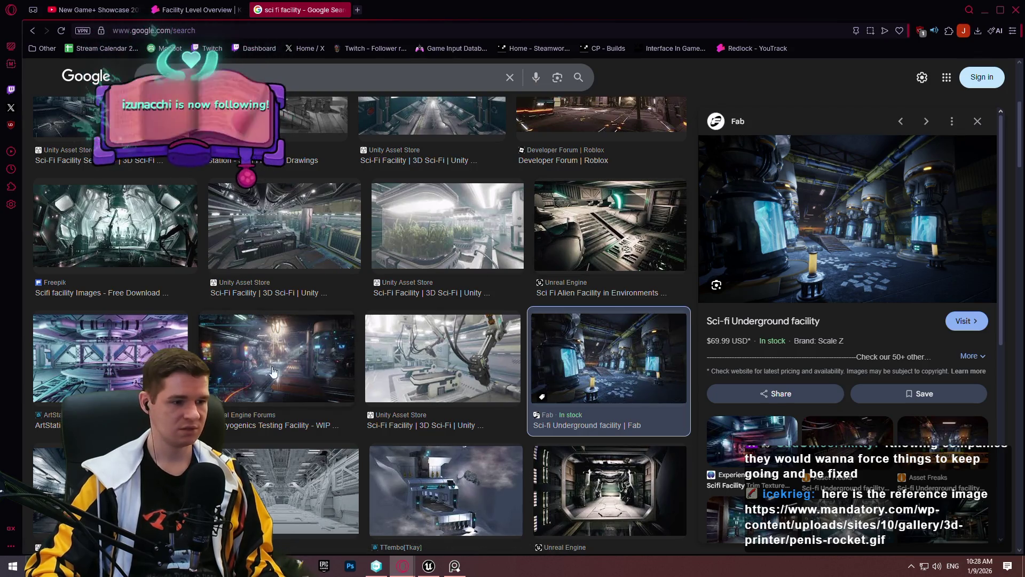
Bring the PureRef board forward, toggle fullscreen, and shrink its window to the left.
key(alt+Tab)
key(ctrl+f)
key(ctrl+f)
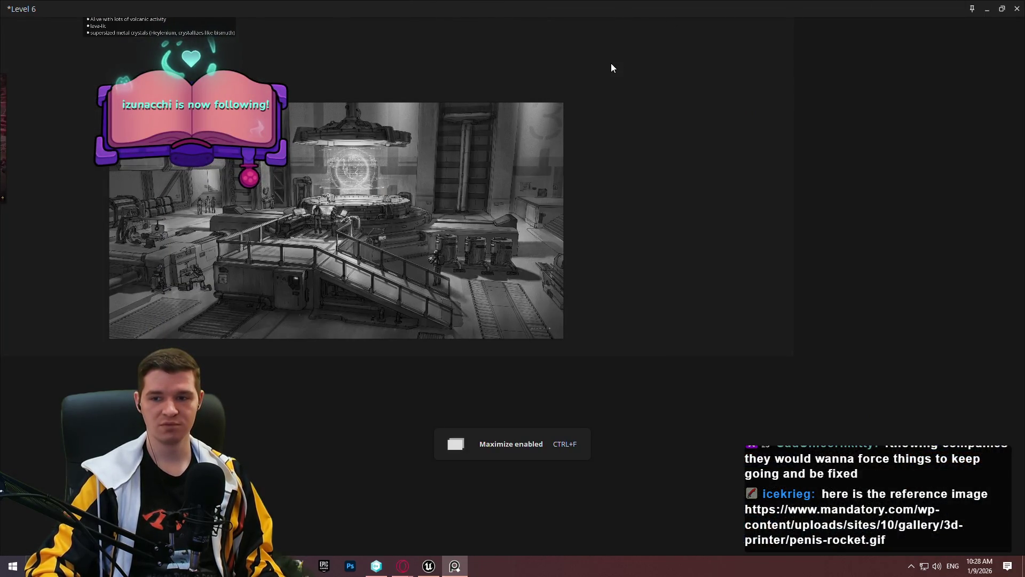
key(ctrl+f)
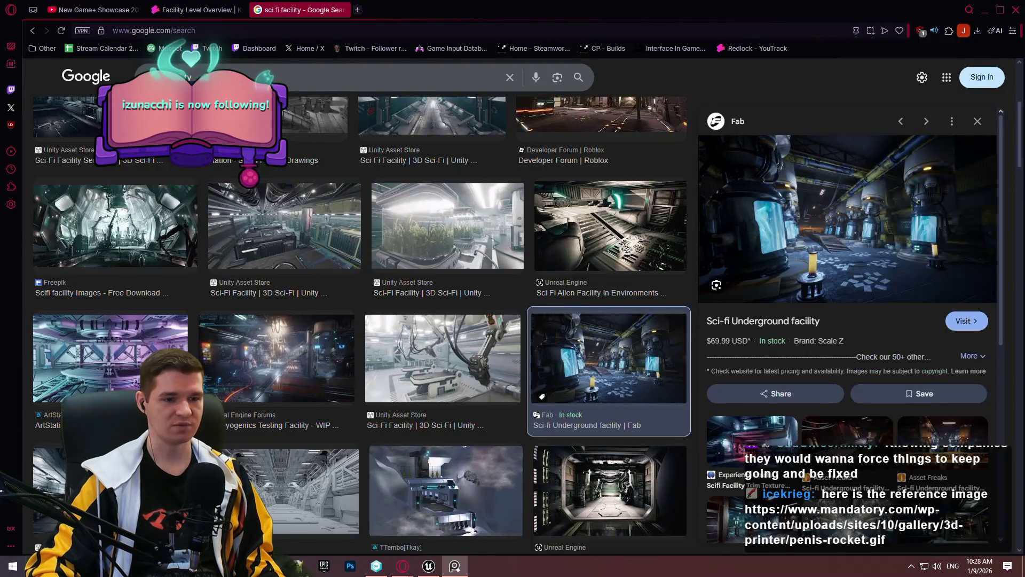
mouse_move(807, 74)
mouse_down()
mouse_move(634, 59)
mouse_move(755, 53)
mouse_up()
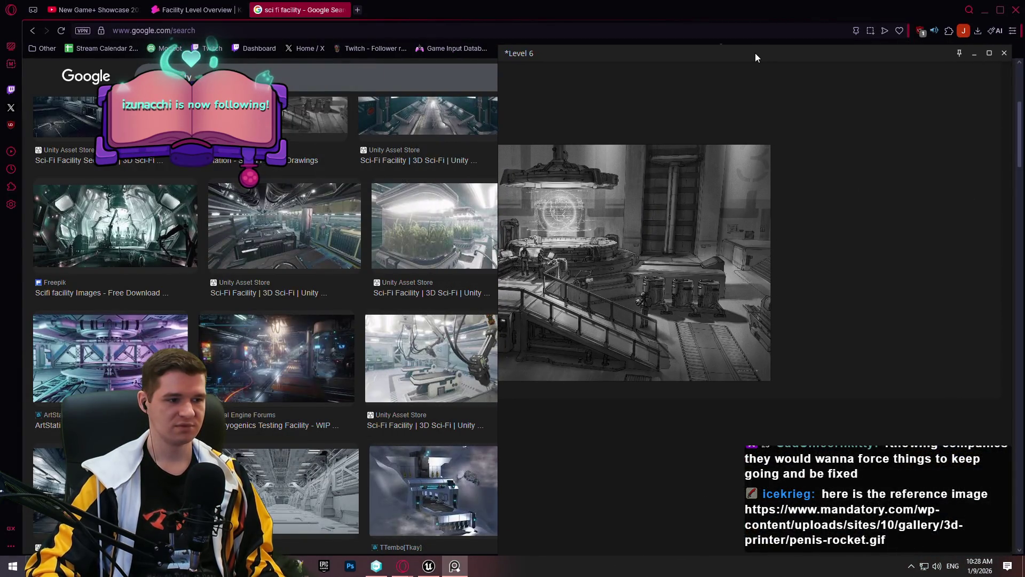
Copy the Polycount 'Scifi Facility Scene UDK' image and paste it onto the Level 6 board.
click(479, 79)
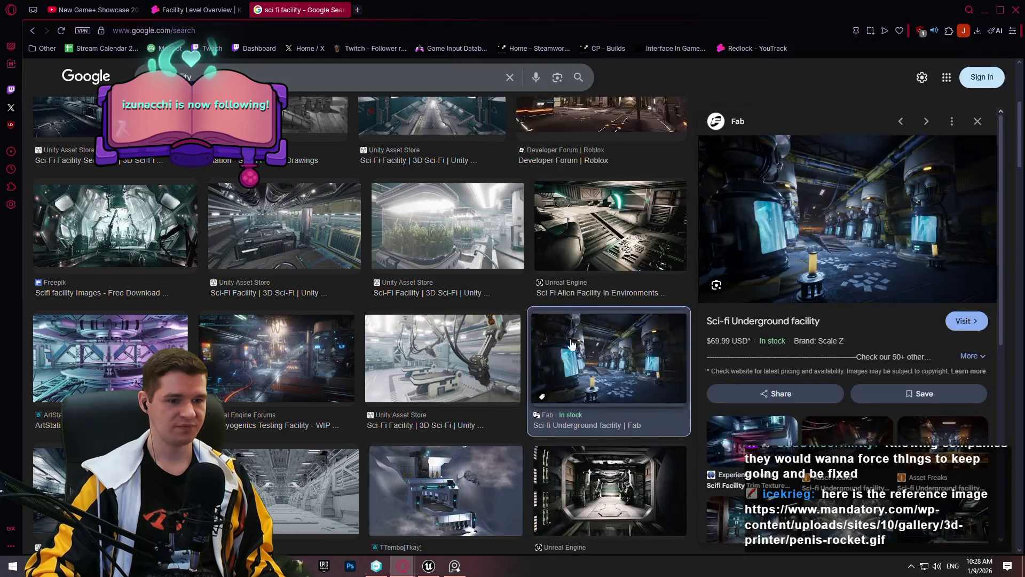
scroll(532, 258, down, 6)
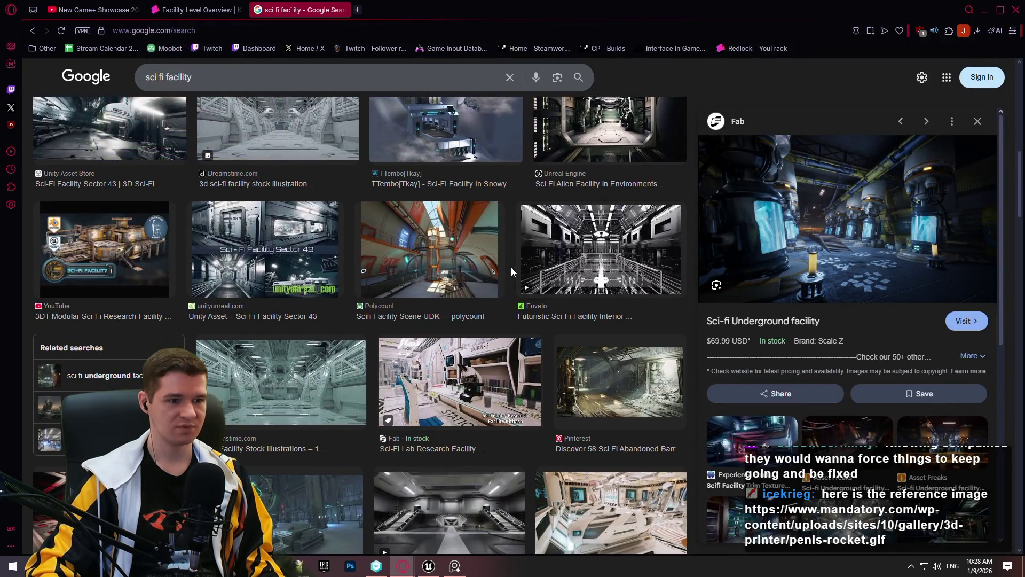
click(489, 249)
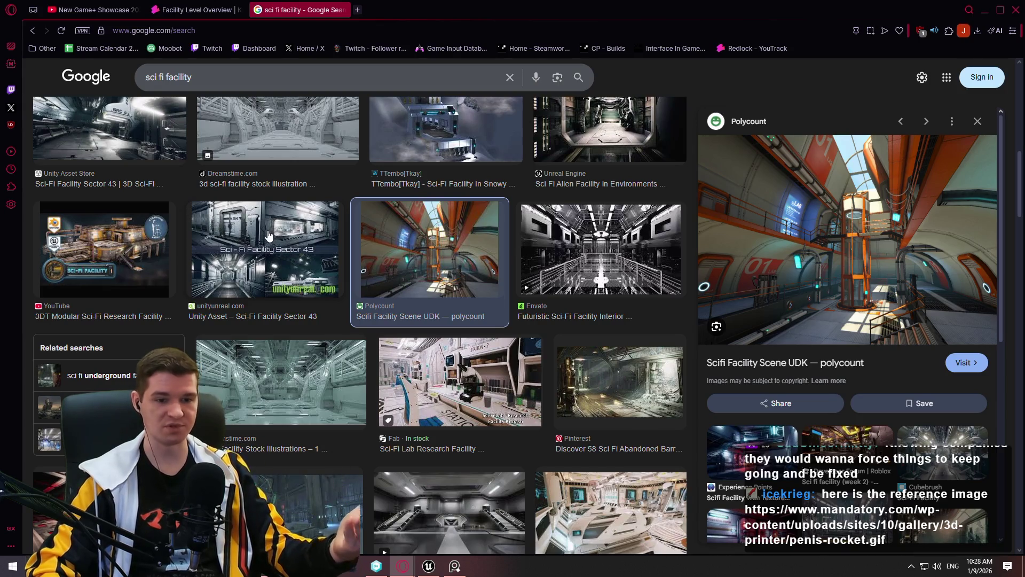
scroll(331, 224, down, 10)
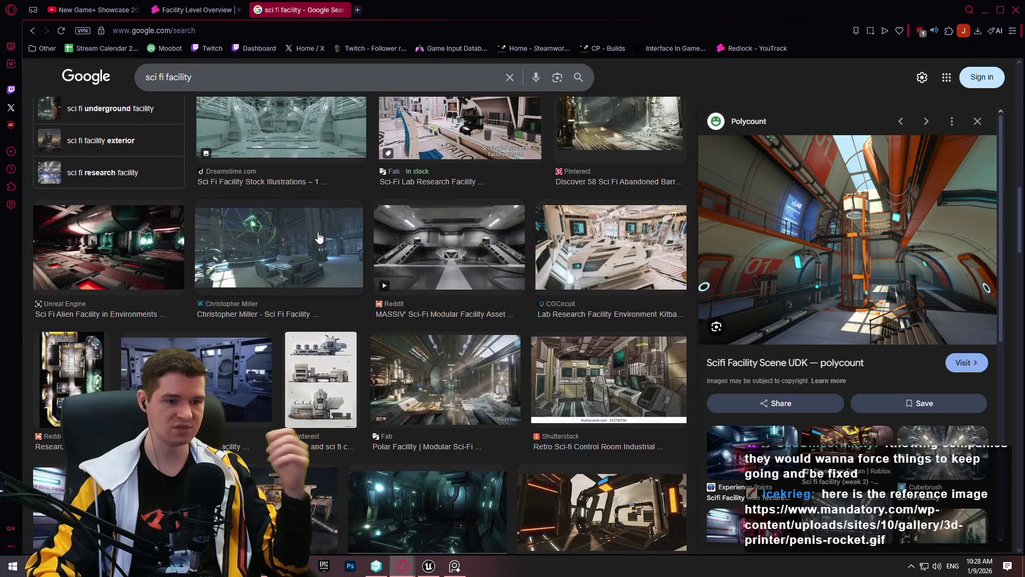
scroll(348, 206, down, 1)
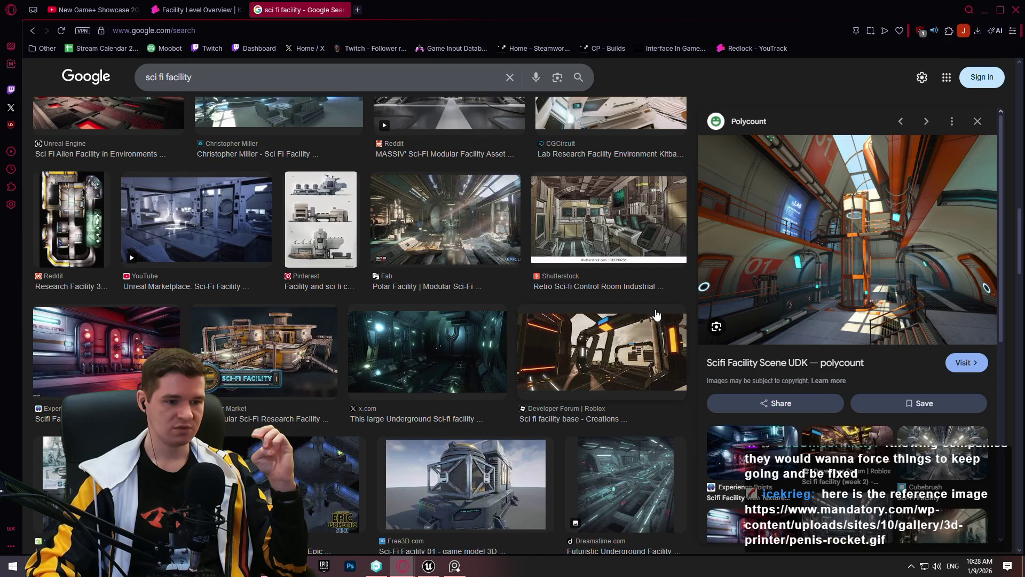
scroll(649, 296, up, 4)
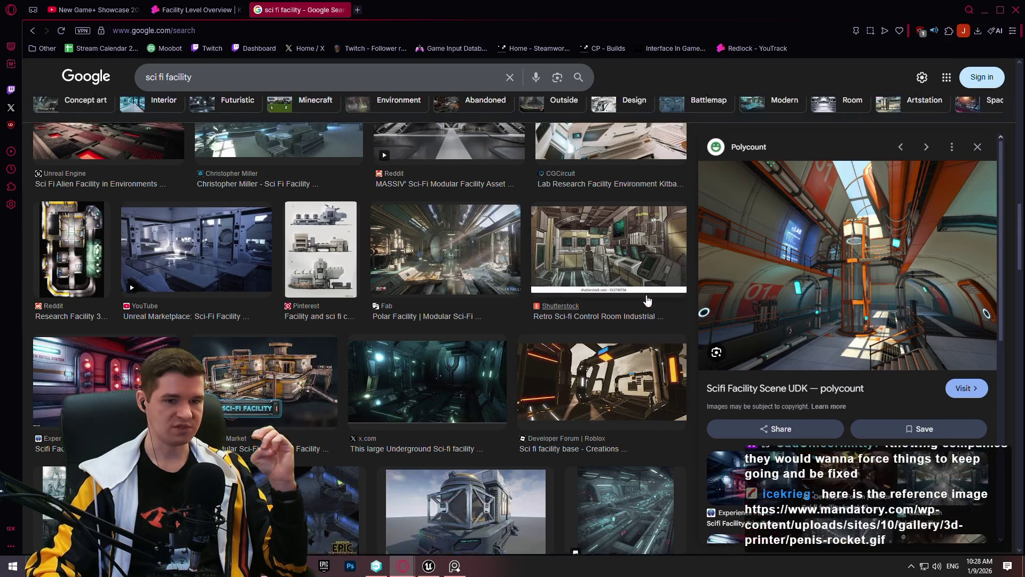
right_click(865, 260)
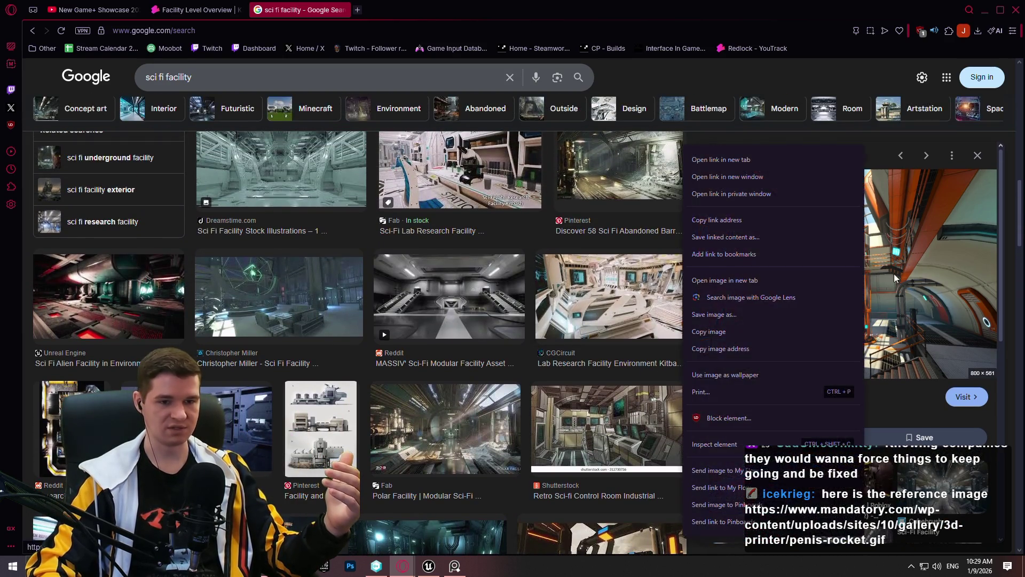
click(748, 329)
click(454, 564)
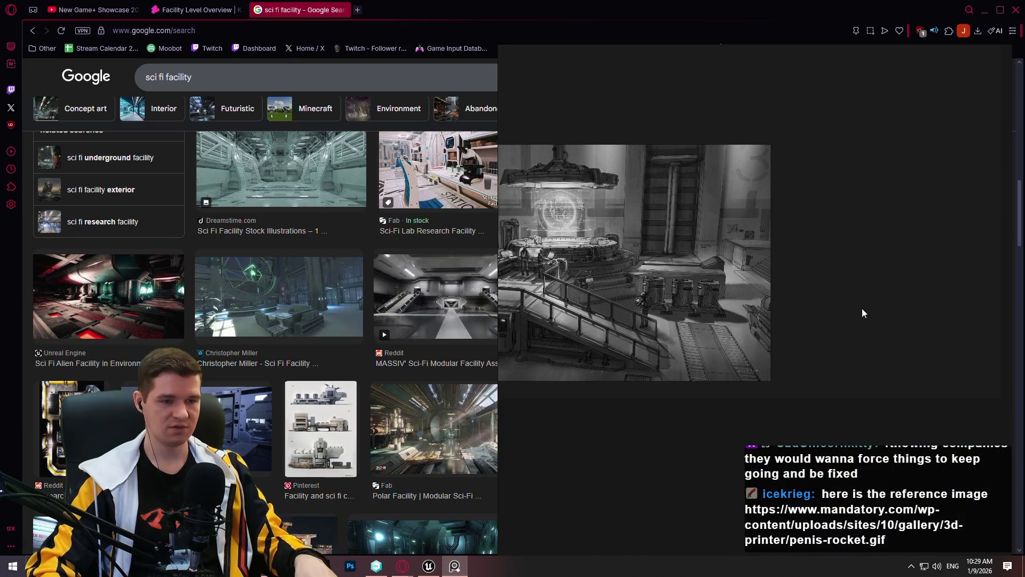
key(ctrl+v)
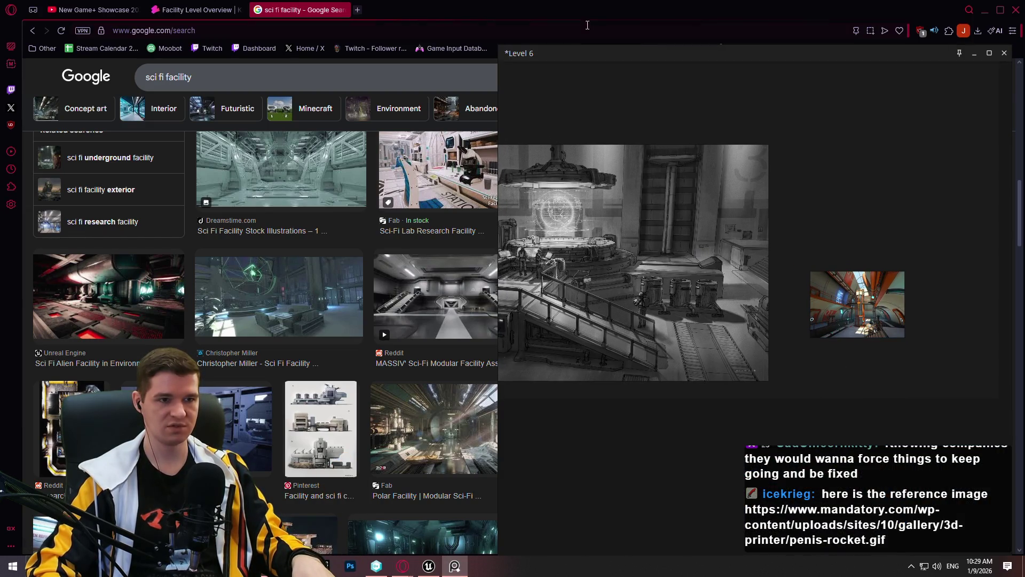
Scale up the Polycount image next to the grayscale sketch and frame both side by side.
key(ctrl+f)
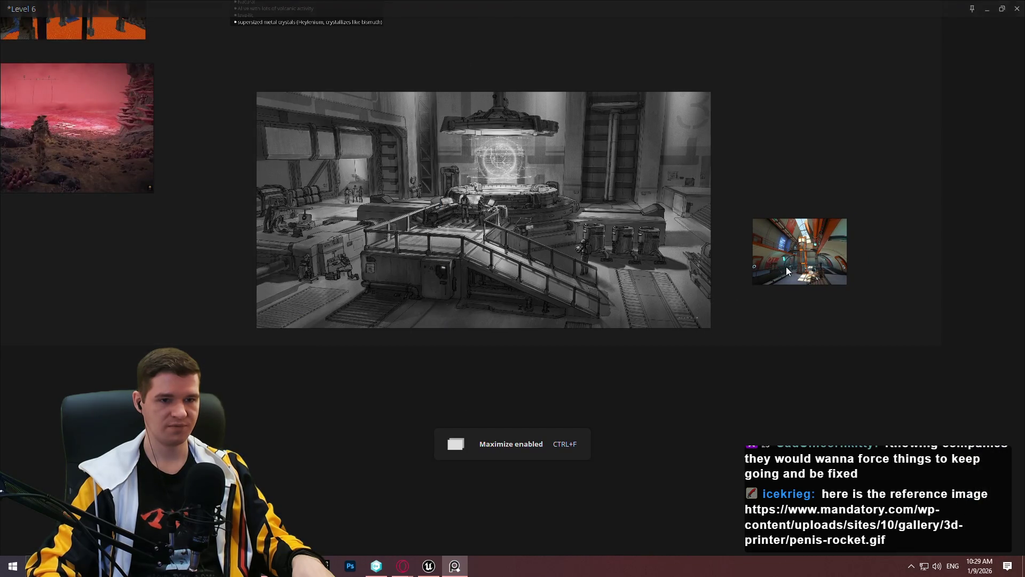
click(801, 251)
mouse_move(846, 284)
mouse_down()
mouse_move(998, 394)
mouse_move(972, 377)
mouse_move(902, 229)
mouse_up()
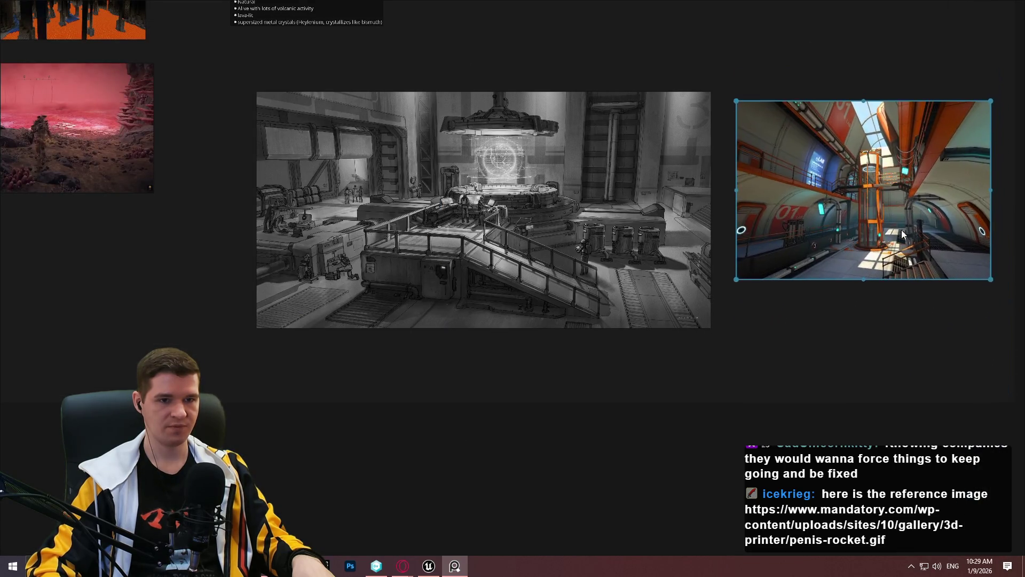
scroll(892, 193, up, 3)
scroll(630, 357, down, 4)
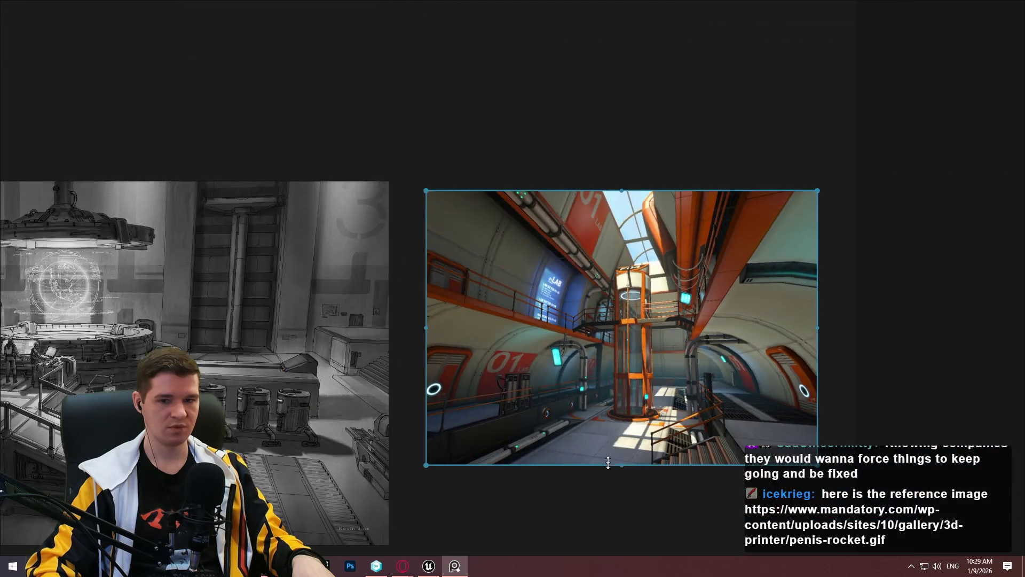
mouse_move(498, 460)
mouse_down()
mouse_move(648, 324)
mouse_move(682, 424)
mouse_up()
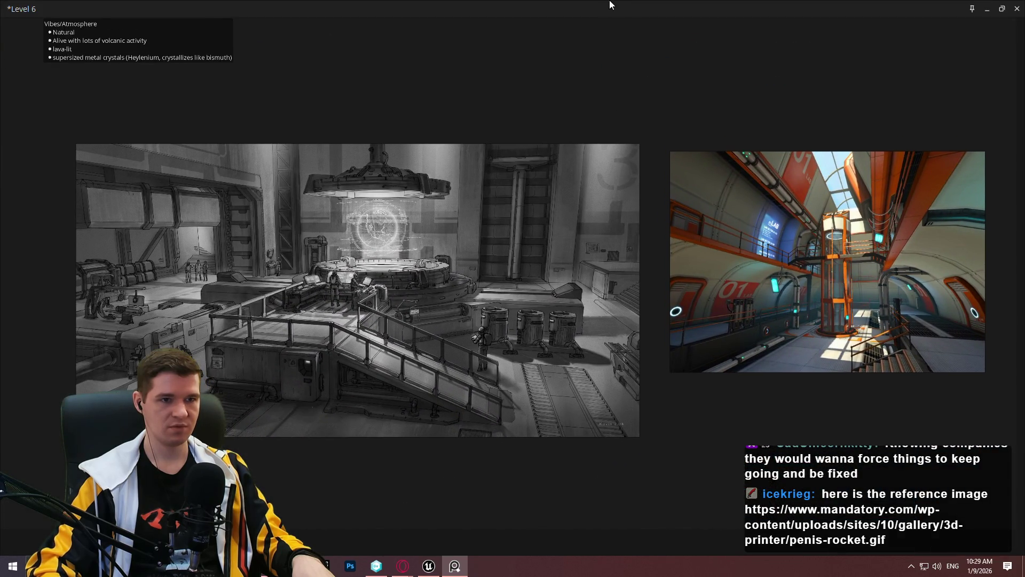
key(alt+Tab)
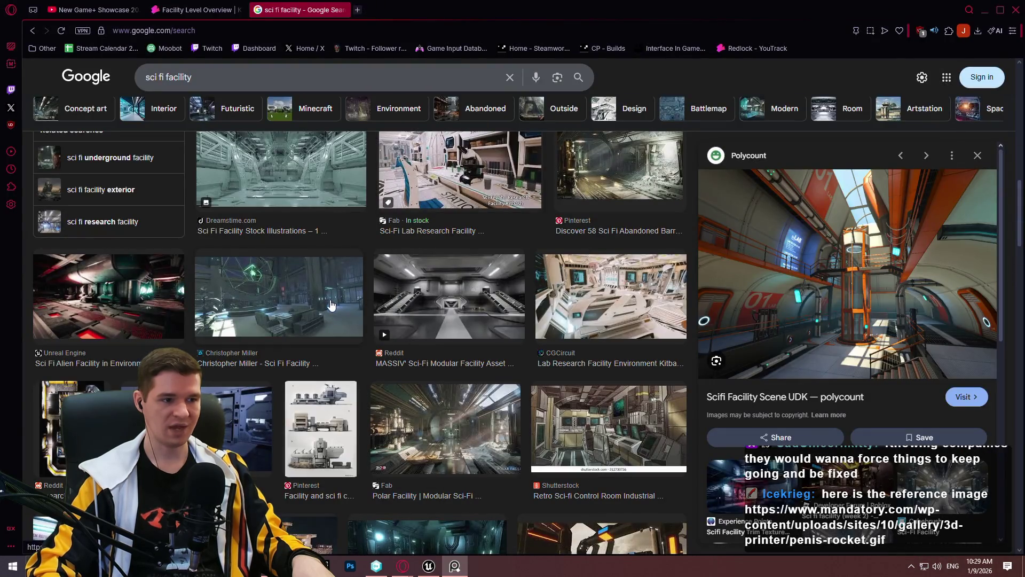
Preview the Christopher Miller block-out images, then the Polar Facility work-in-progress video.
click(279, 297)
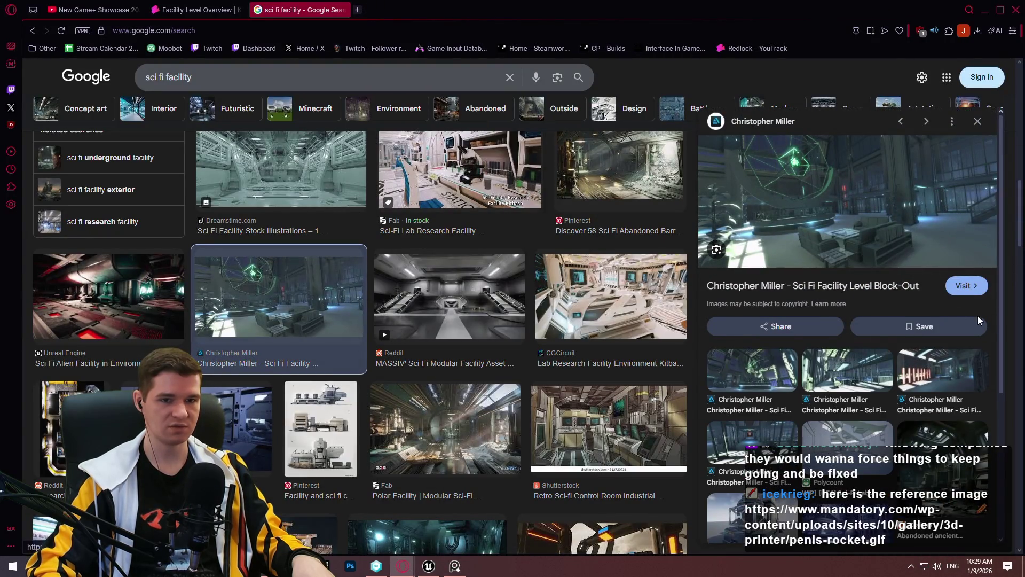
click(763, 374)
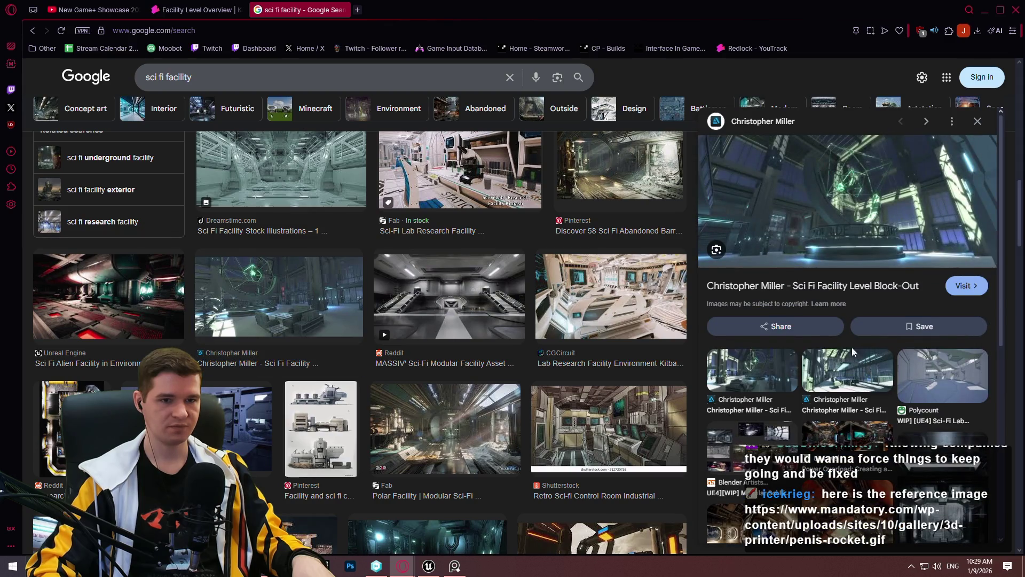
scroll(132, 341, down, 4)
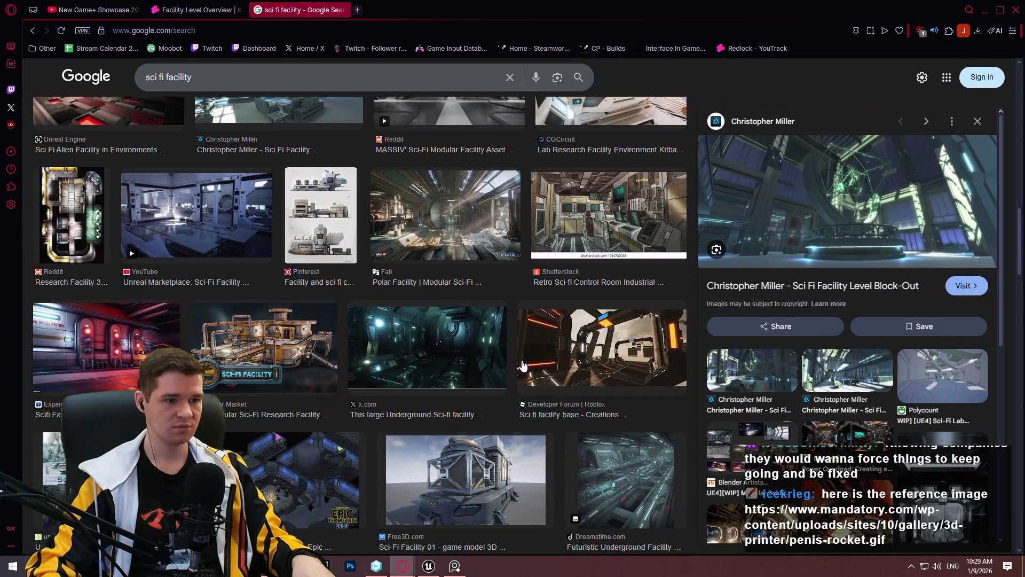
scroll(132, 342, down, 3)
scroll(123, 299, down, 3)
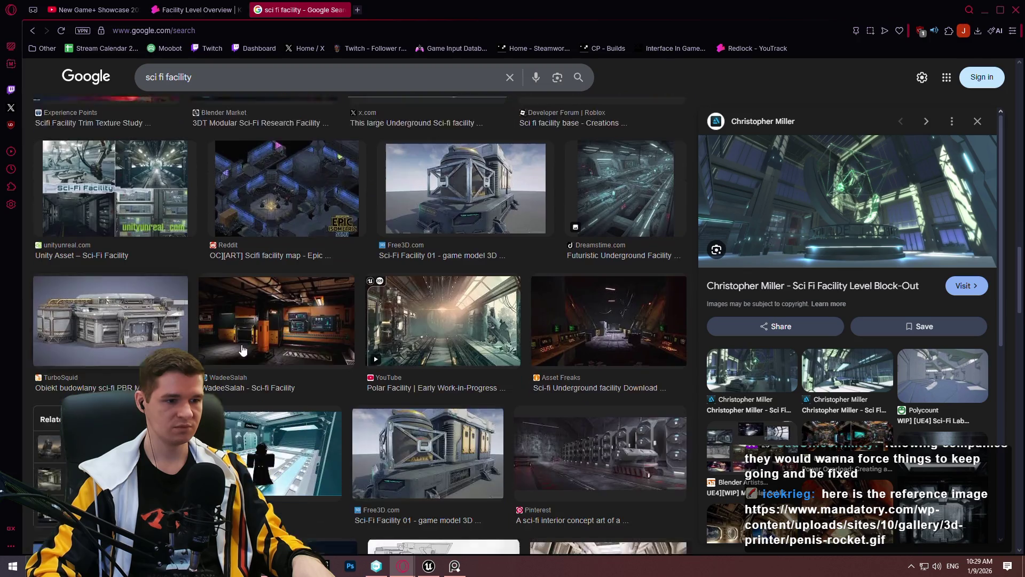
click(438, 308)
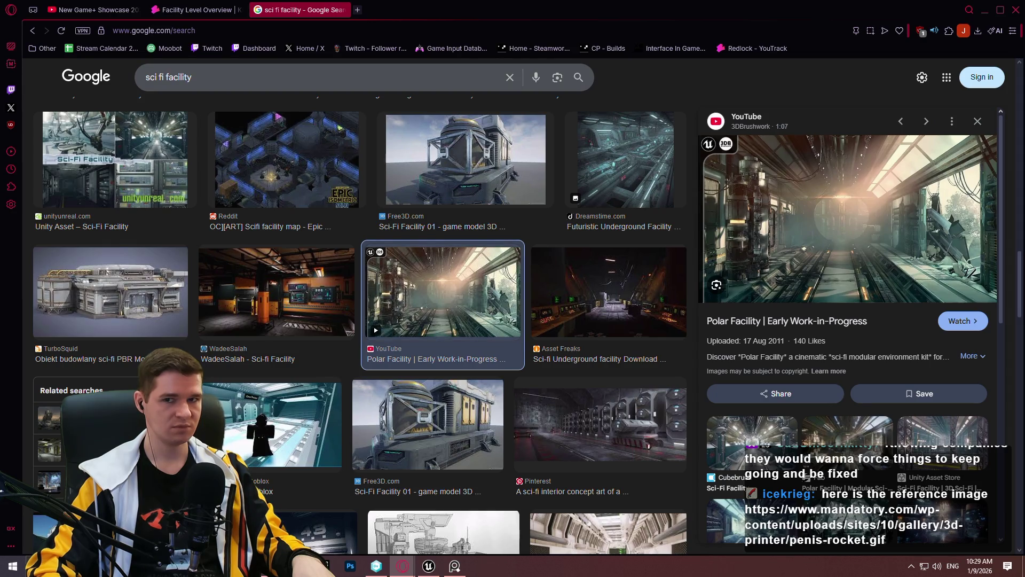
Switch between the image results and the fullscreen Level 6 board.
key(alt+Tab)
key(ctrl+f)
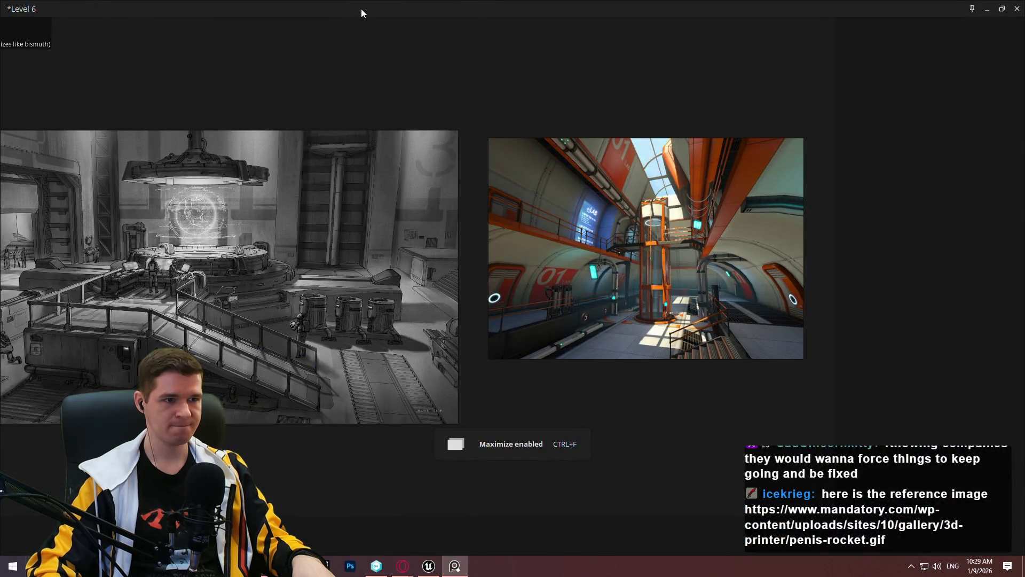
key(alt+Tab)
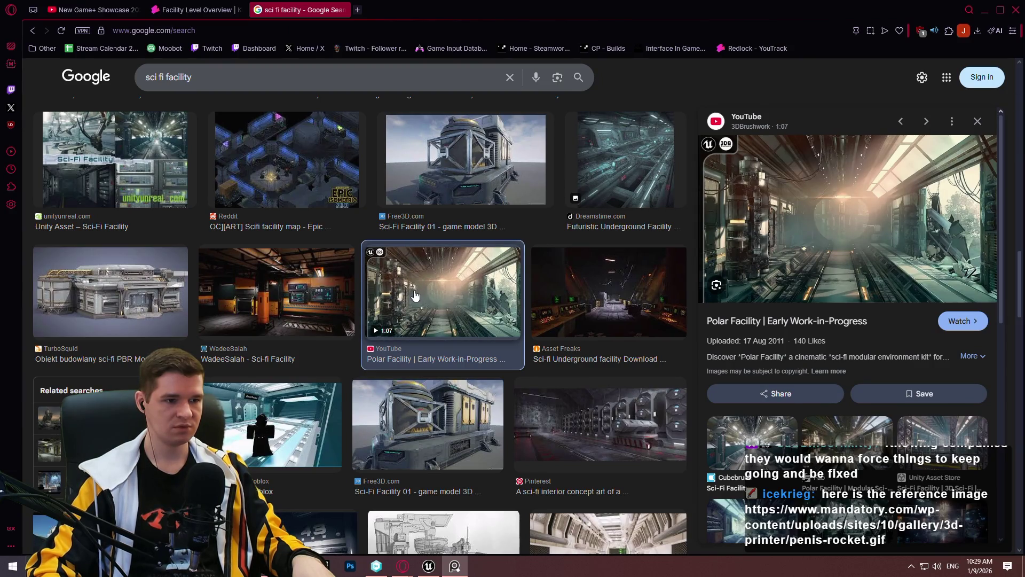
scroll(592, 347, down, 4)
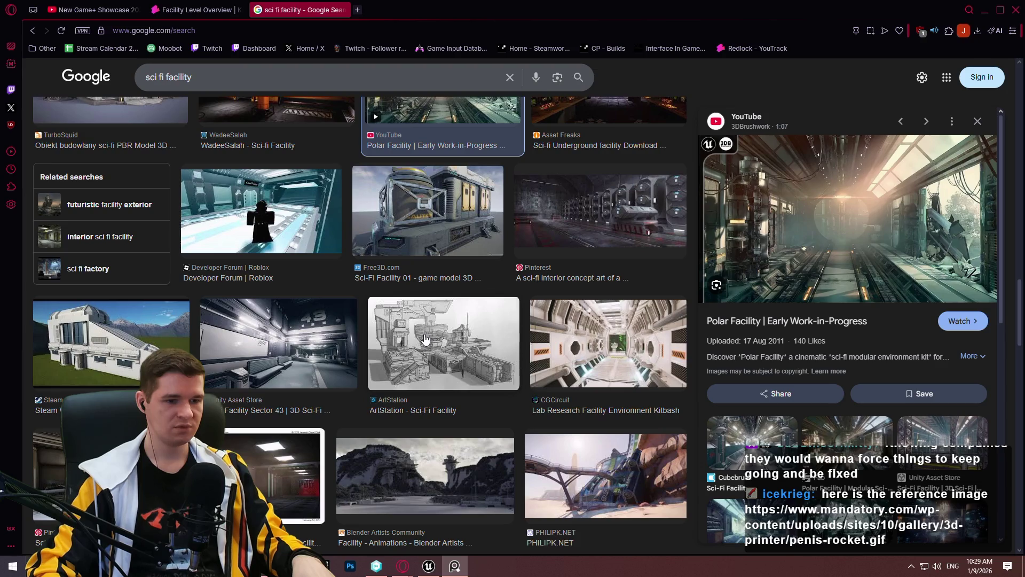
click(417, 354)
key(ctrl+f)
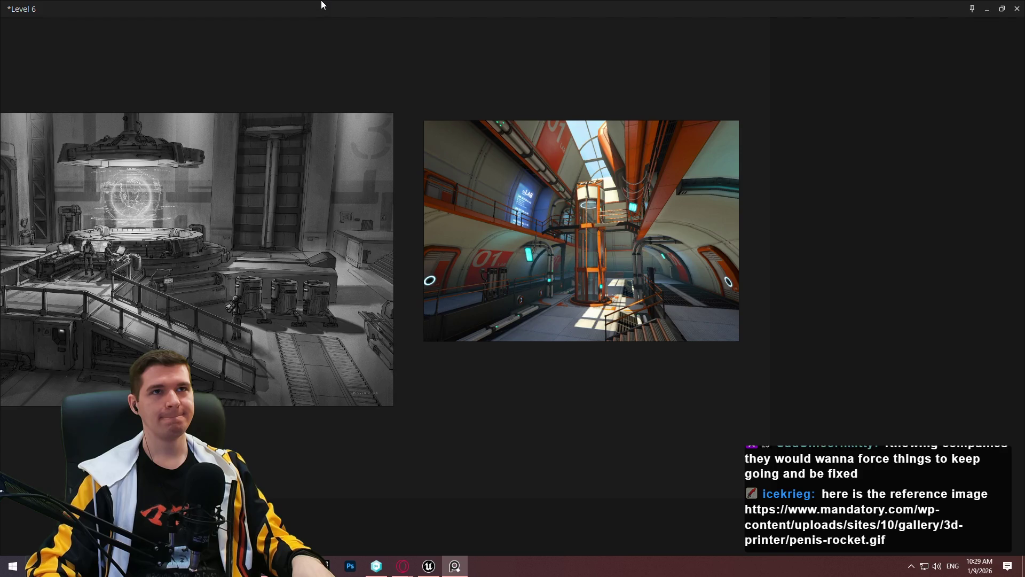
Study the Level 6 board, then scroll further through Opera's sci fi facility results.
mouse_move(303, 4)
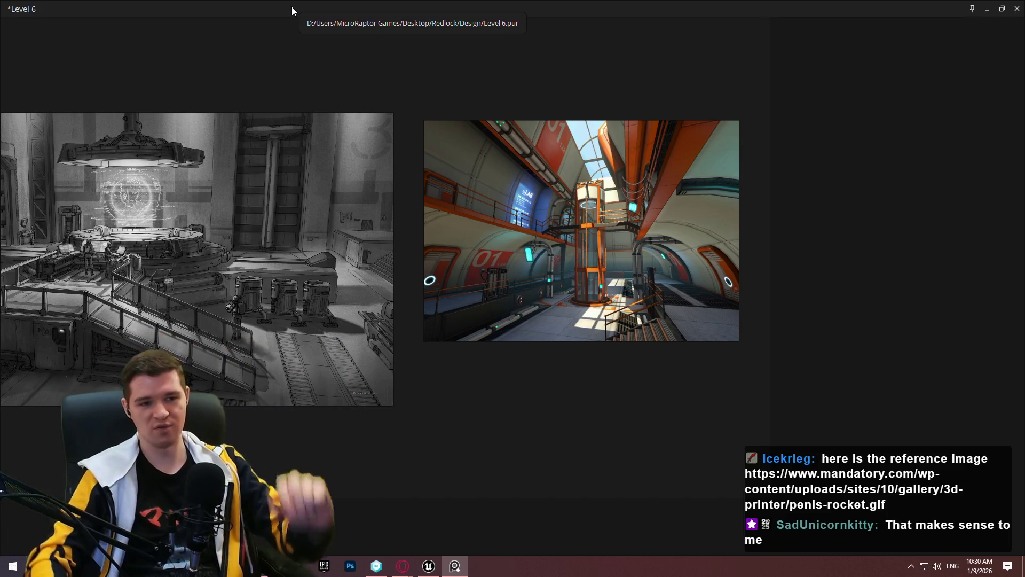
key(alt+Tab)
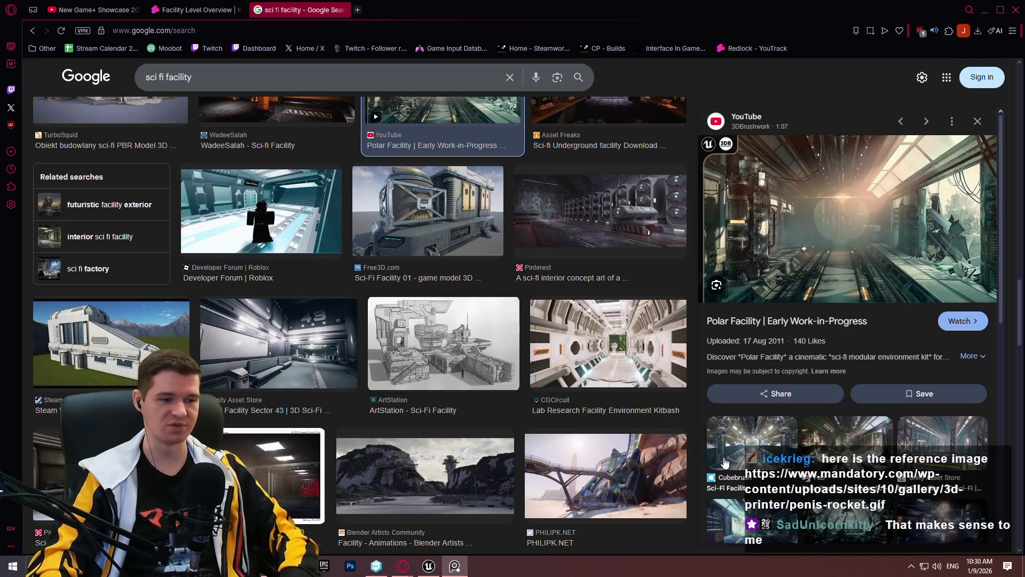
scroll(434, 433, down, 5)
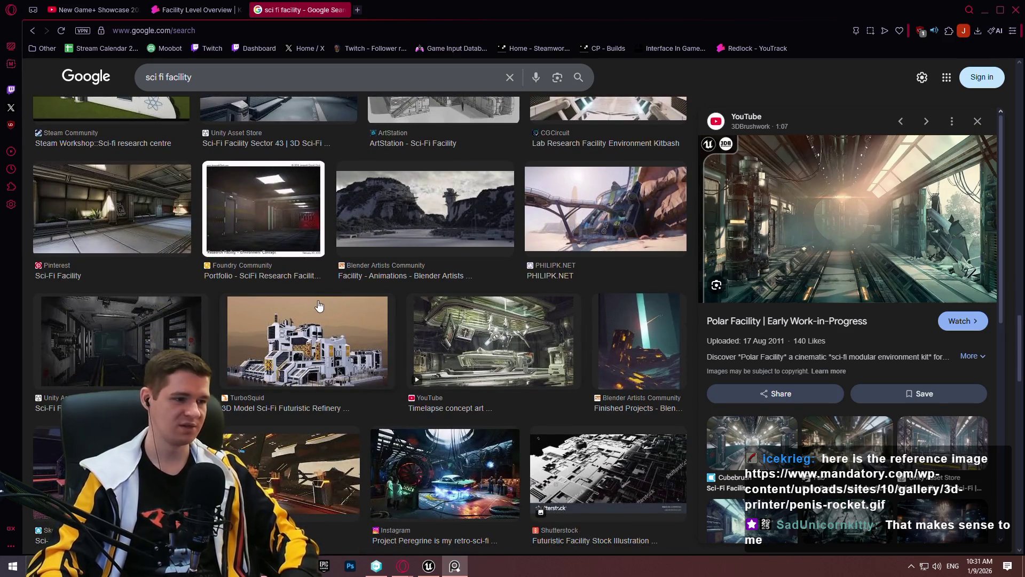
scroll(319, 305, down, 1)
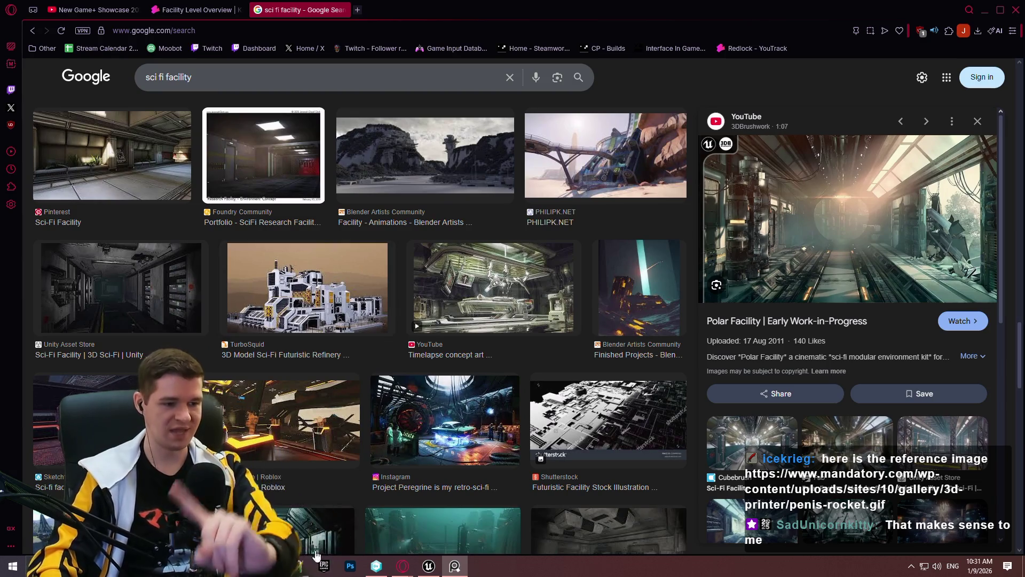
Bring Notepad++ forward and switch to the Redlock TODO.txt tab.
click(316, 556)
click(299, 113)
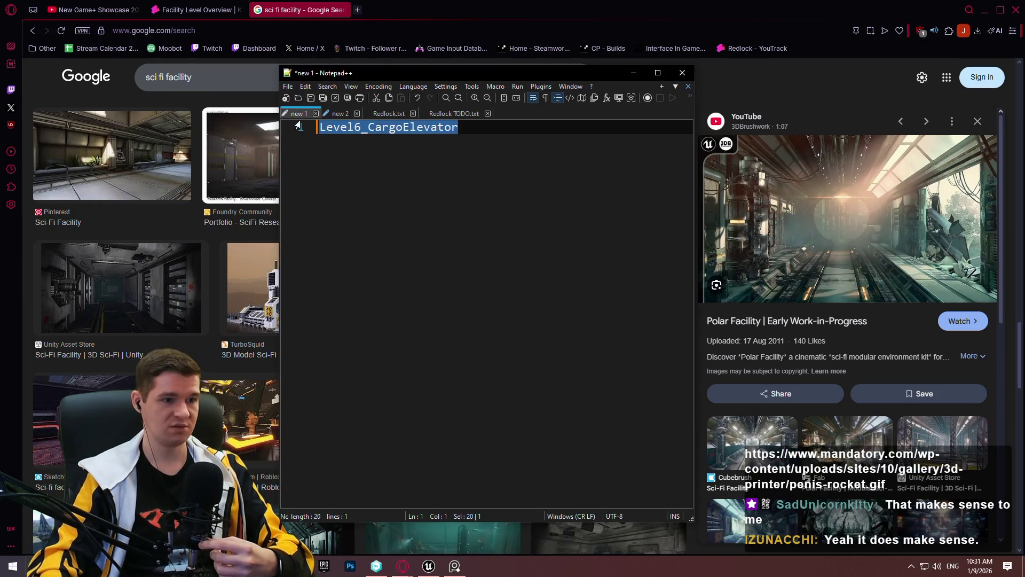
click(389, 113)
scroll(525, 332, down, 4)
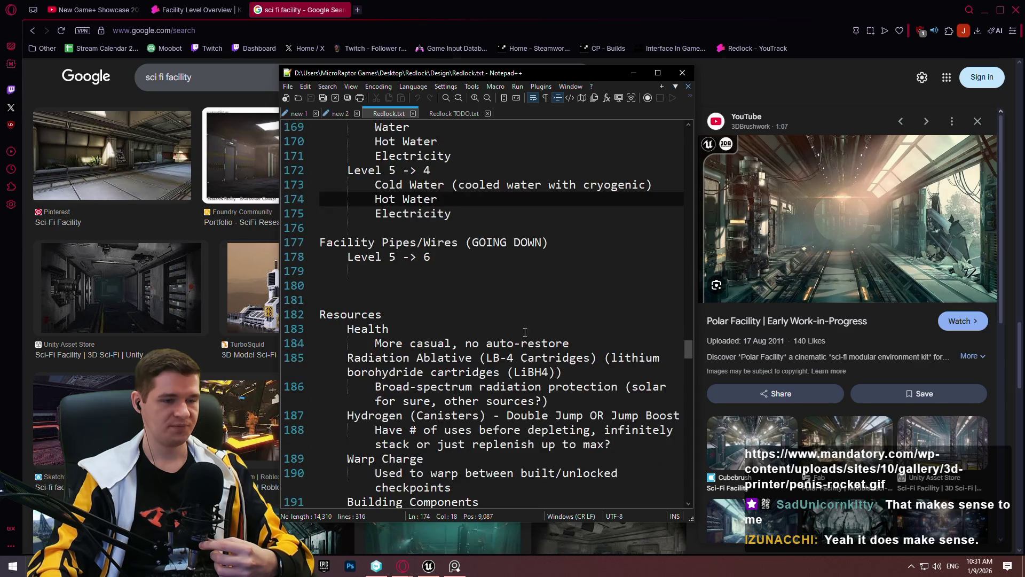
click(441, 113)
Add a lore line: large video panels in sections/hallways display nature/space for mental health.
key(Return)
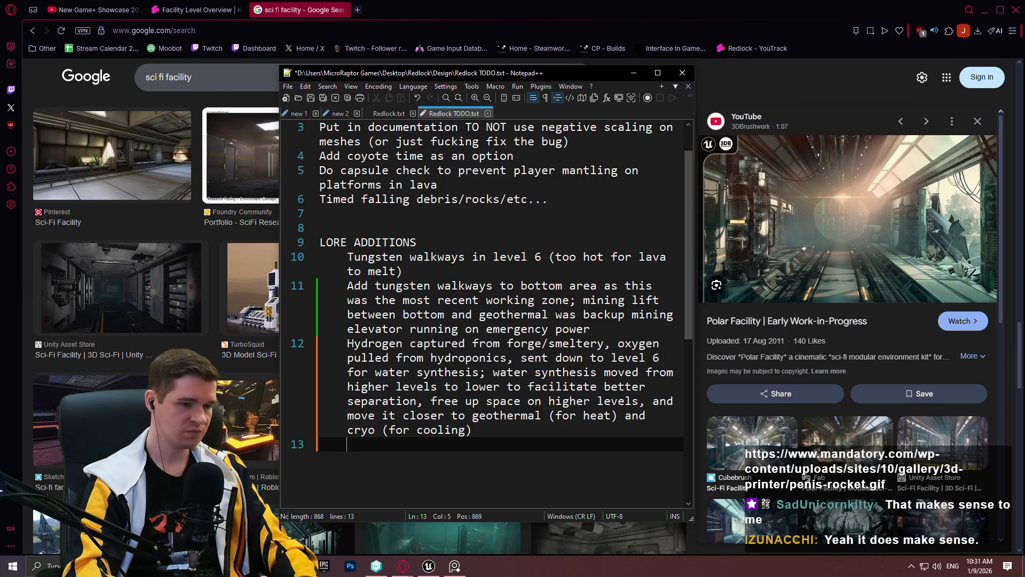
text(For mental he)
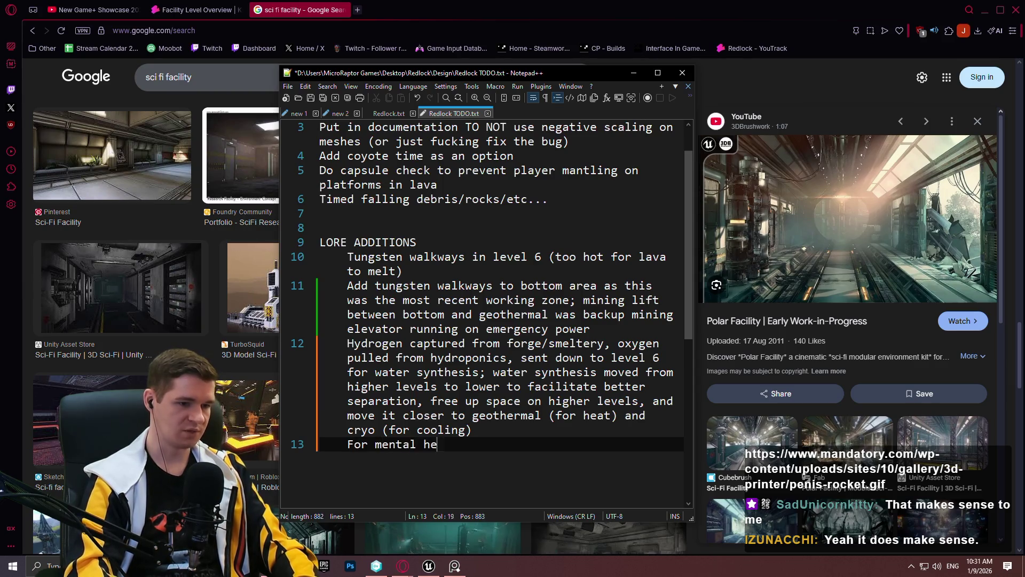
text(alth, the facility i)
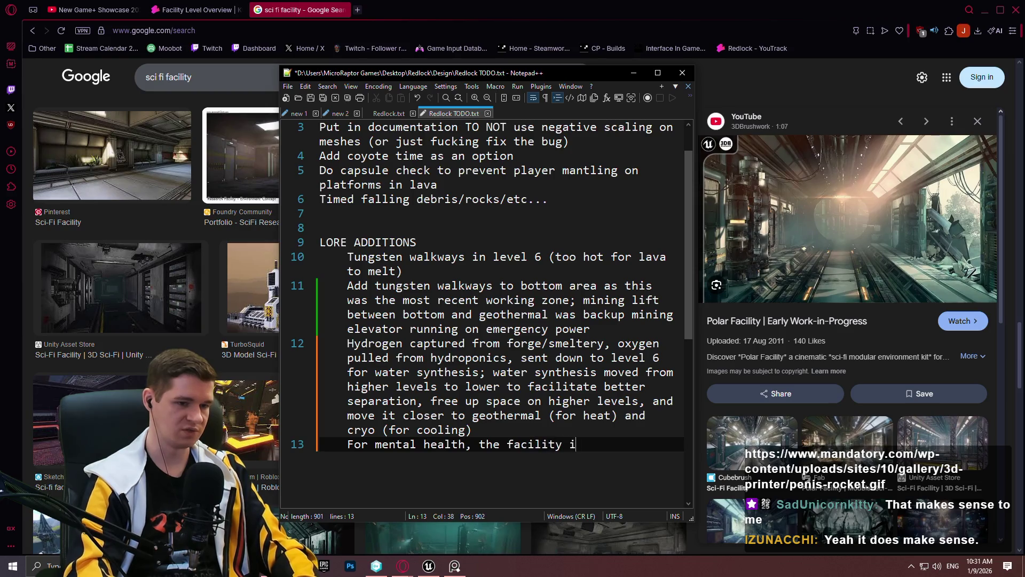
text(nstalls large)
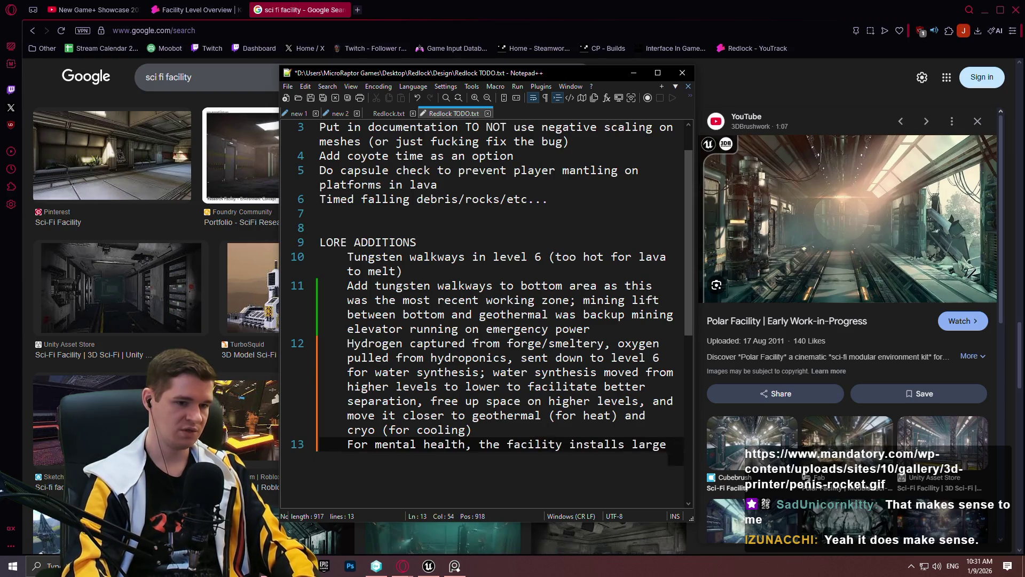
text( video panels )
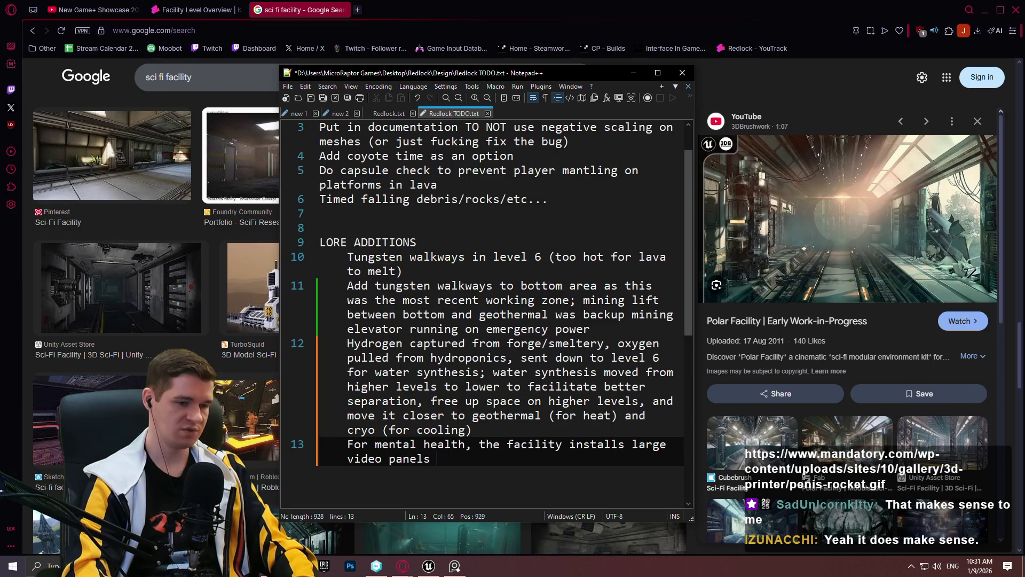
text(in )
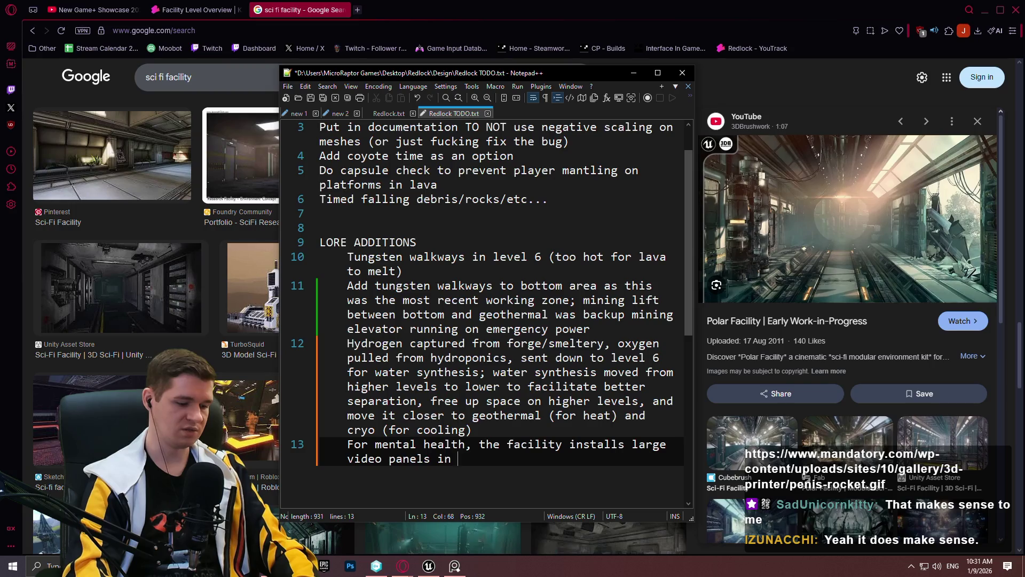
text(sections)
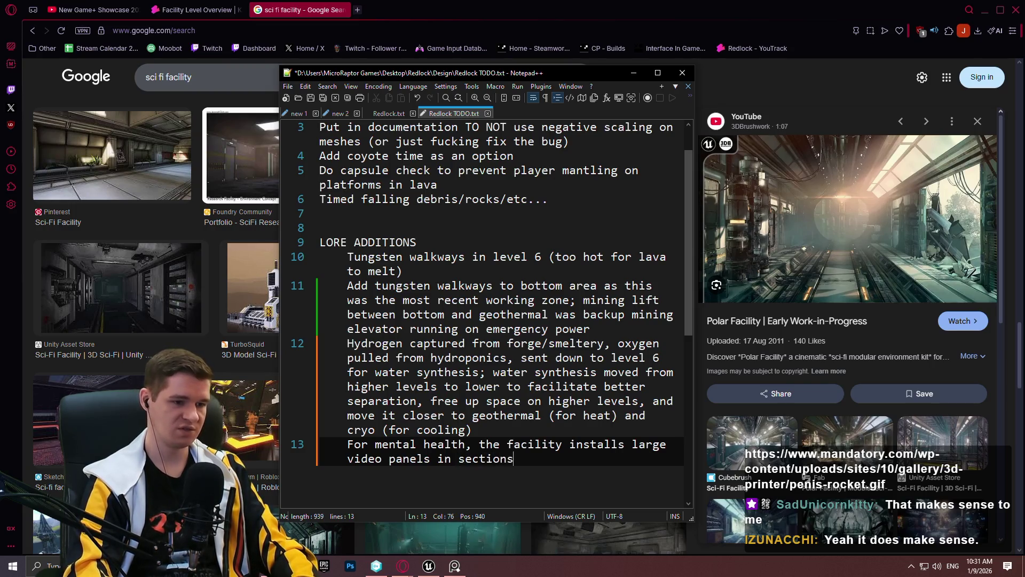
text(/hwall)
key(BackSpace)
key(BackSpace)
key(BackSpace)
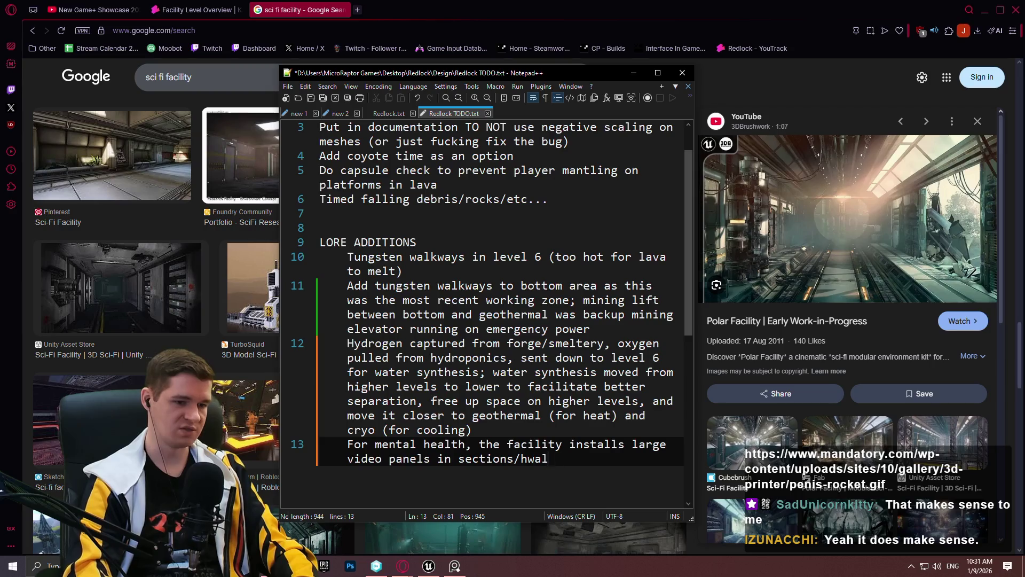
key(BackSpace)
text(alwa)
key(BackSpace)
key(BackSpace)
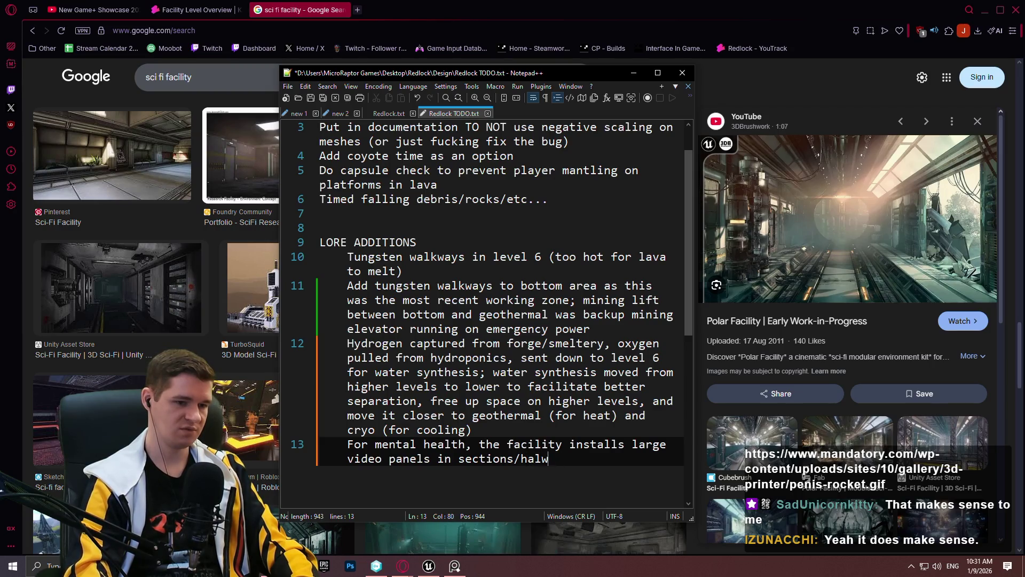
text(lways, etc... that)
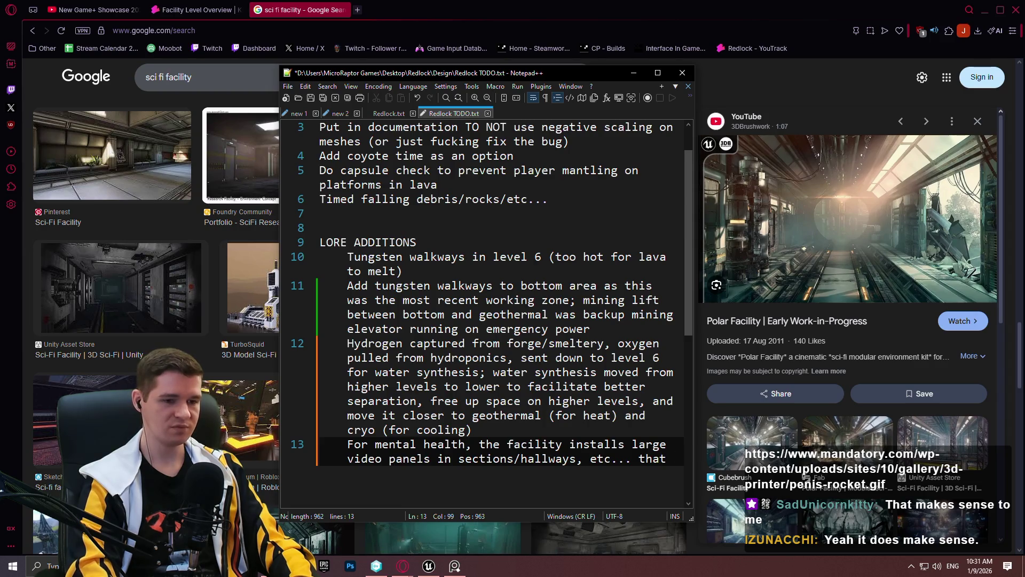
text(can display nature/)
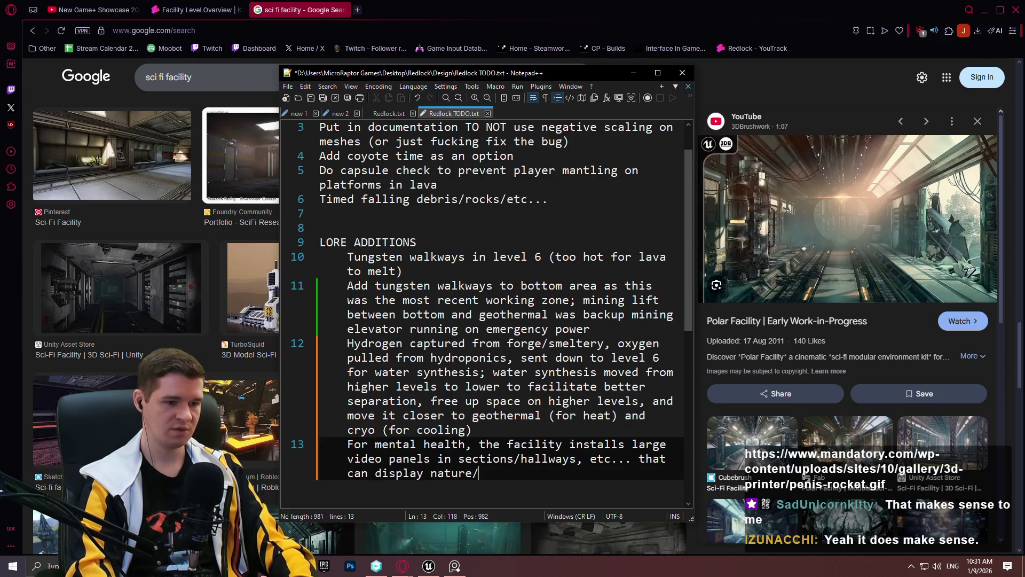
text(space,etc.)
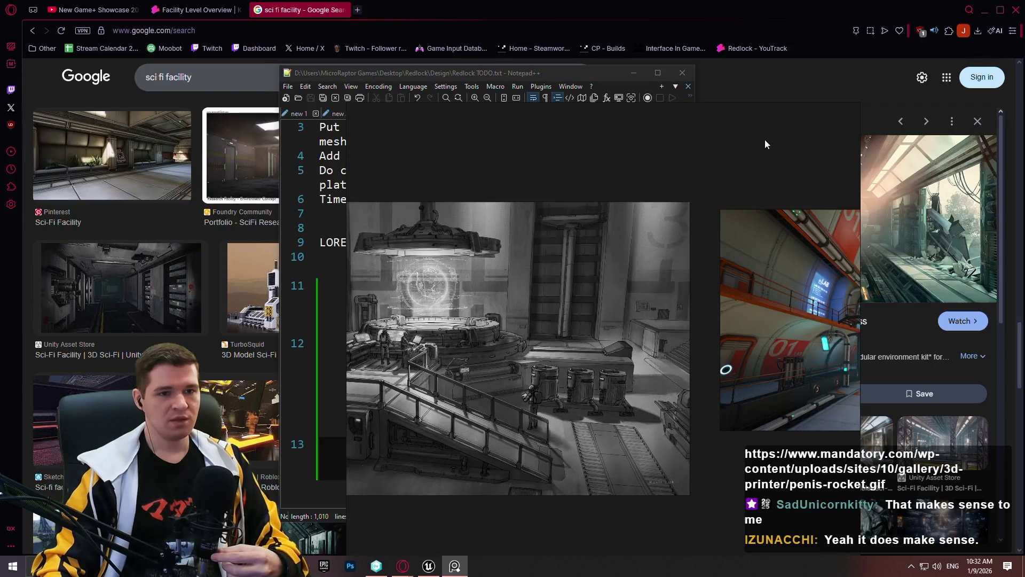
click(633, 73)
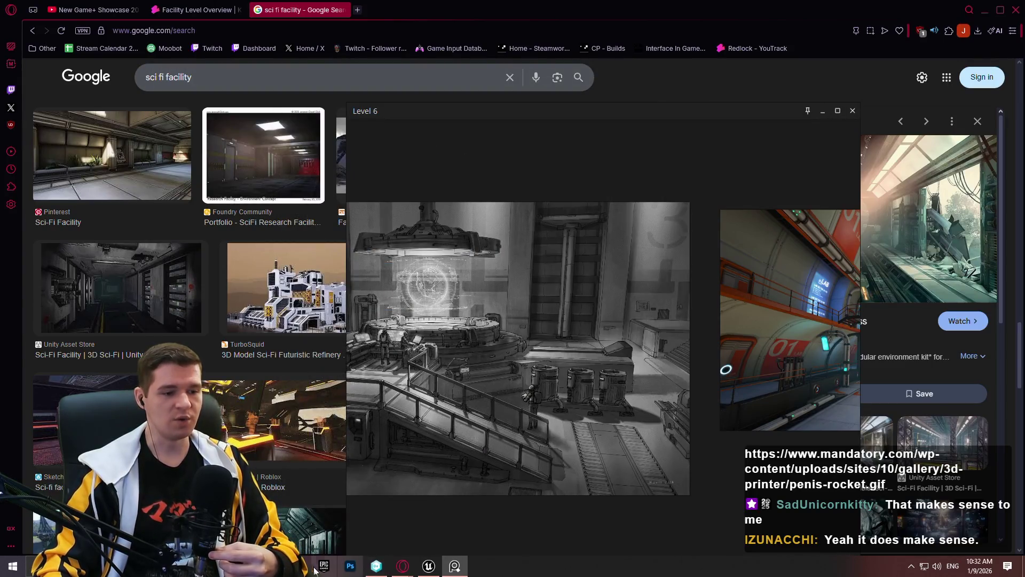
Finish it with benches and eating tables for people to relax, and save the file.
click(377, 566)
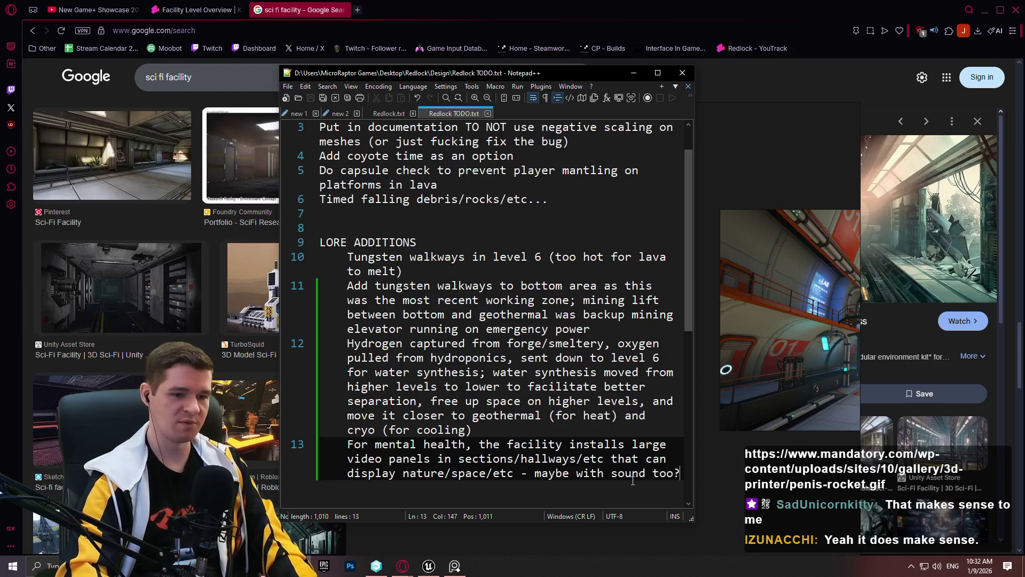
text( and with becn)
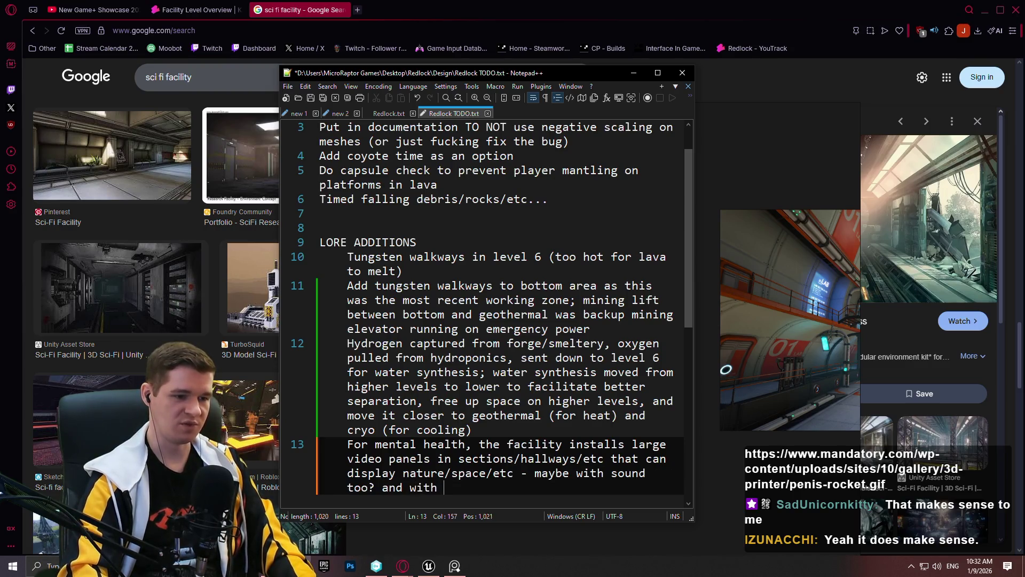
key(BackSpace)
key(BackSpace)
text(nches for peo)
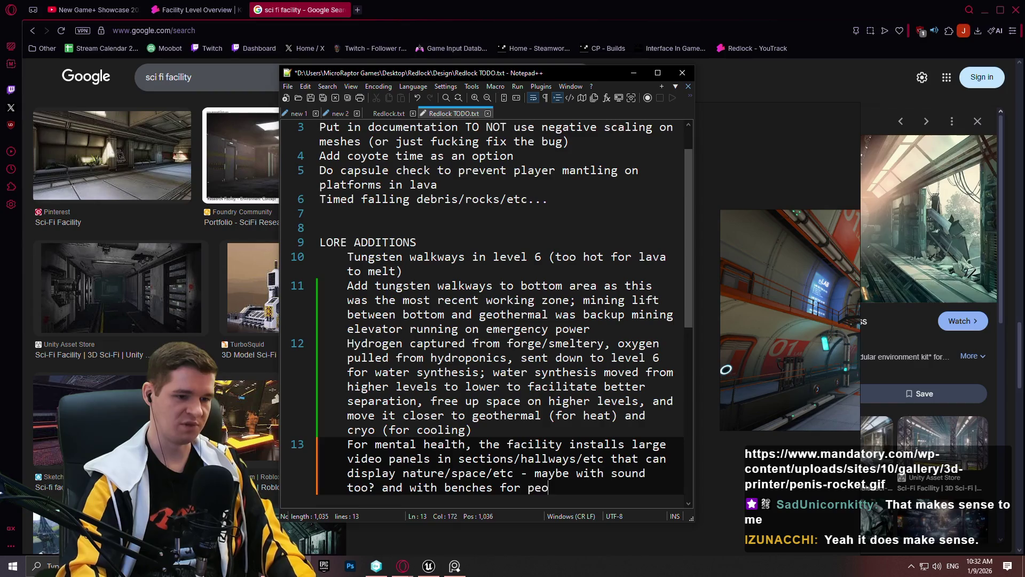
text(ple to relax)
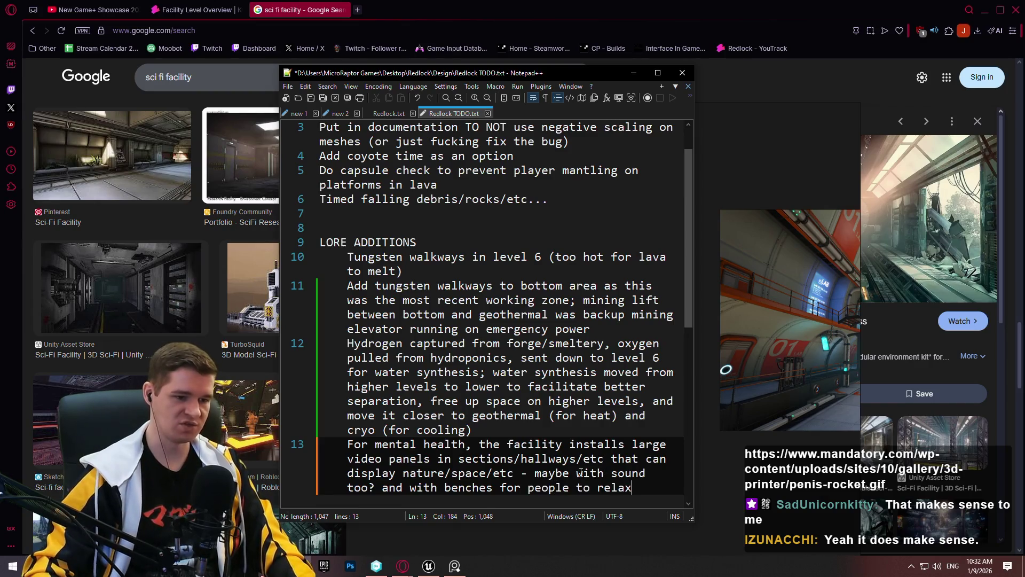
click(489, 487)
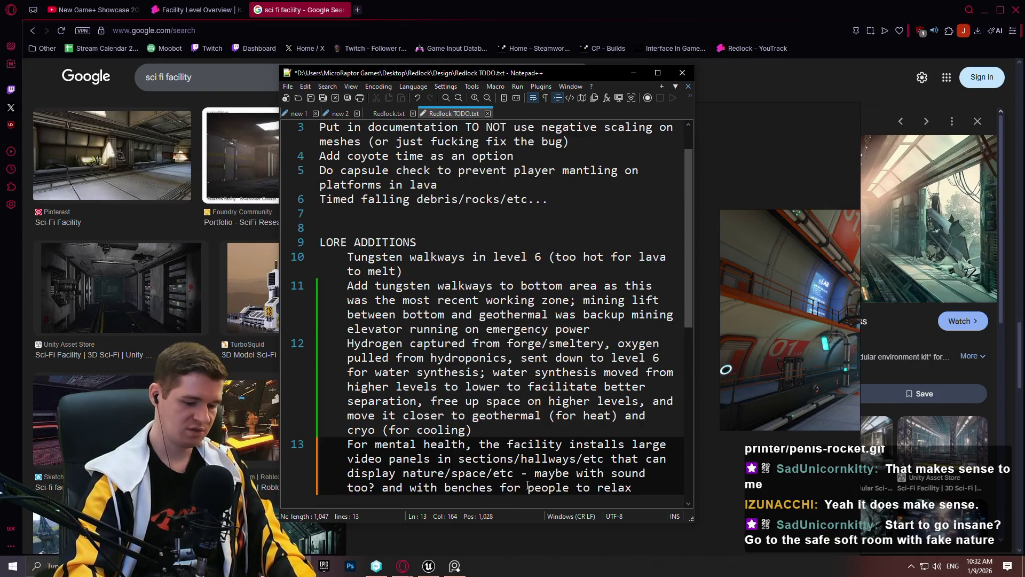
key(Right)
text(and eating )
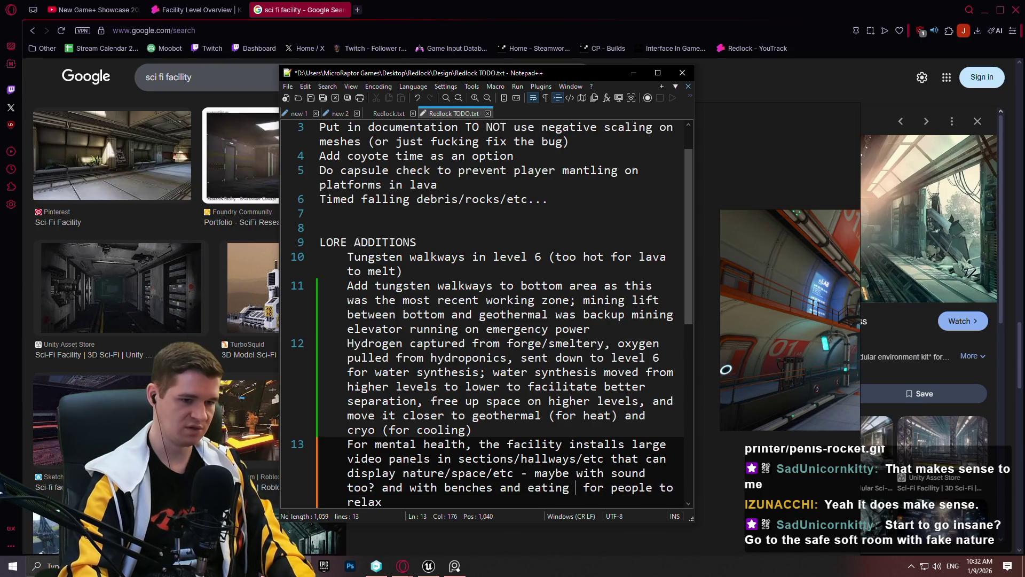
text(tables)
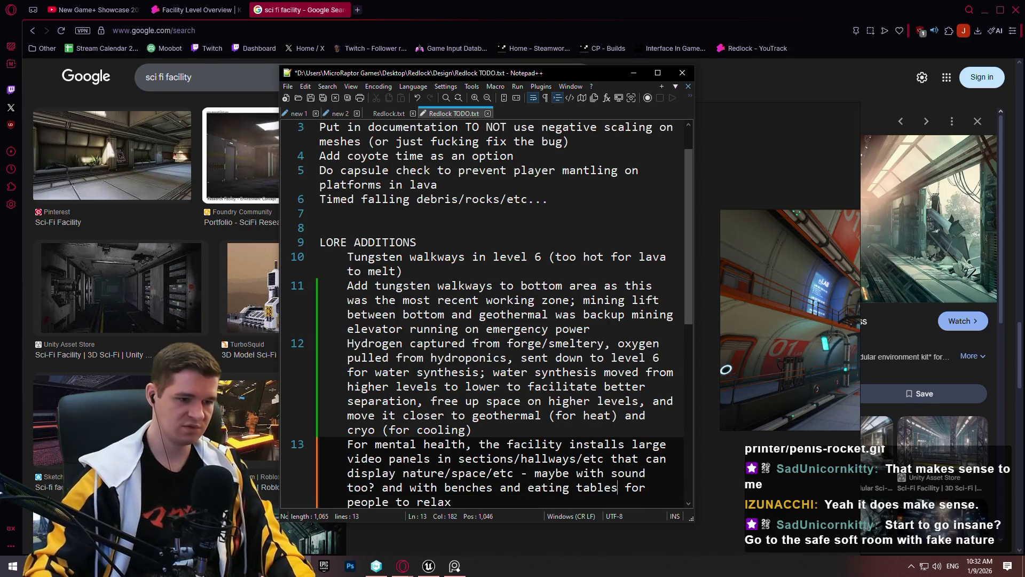
key(ctrl+s)
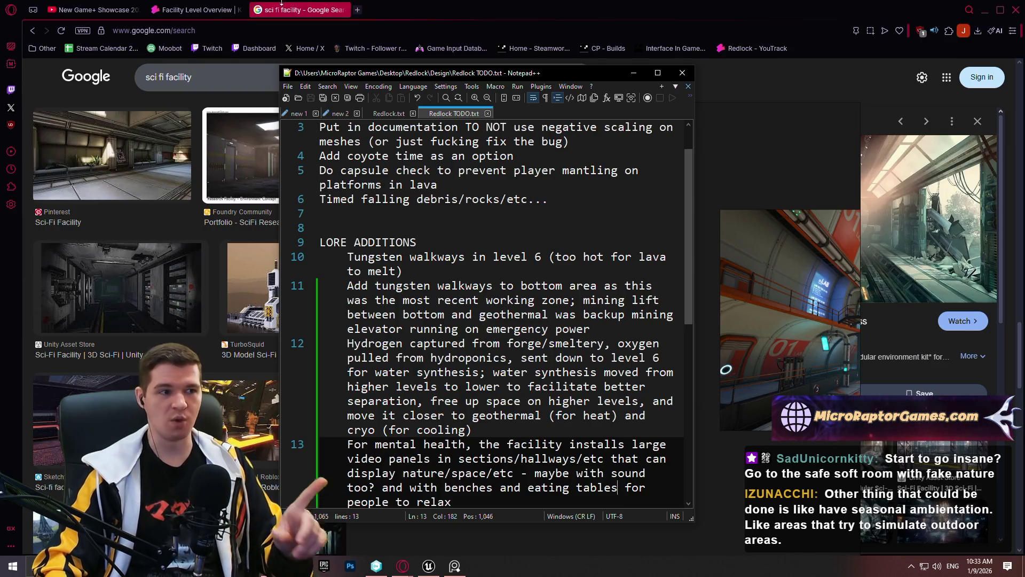
click(188, 14)
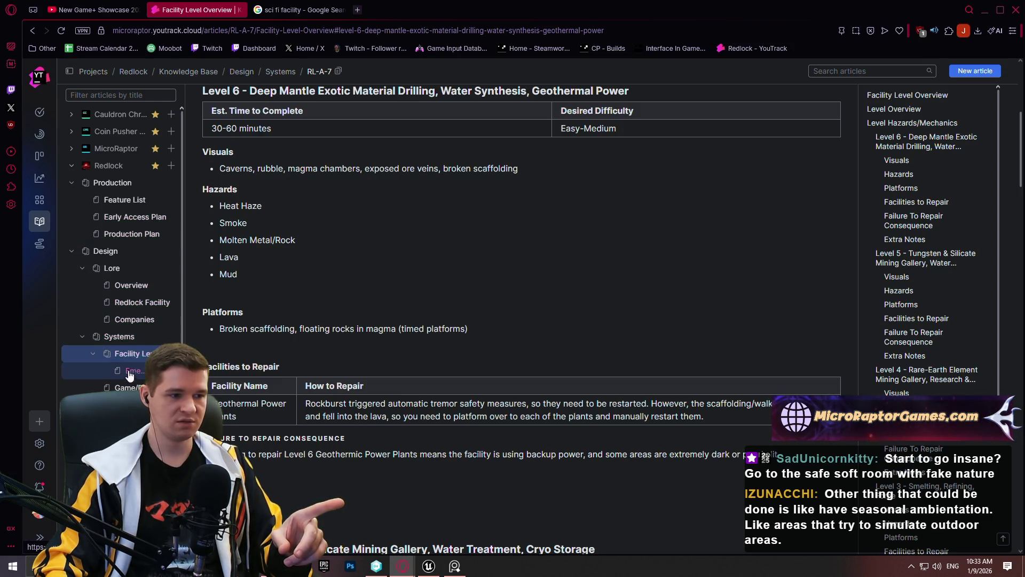
Reread the Facility Level Overview from the top, highlighting the Hydroponics-to-Air Scrubbing room list.
click(135, 353)
scroll(350, 270, up, 6)
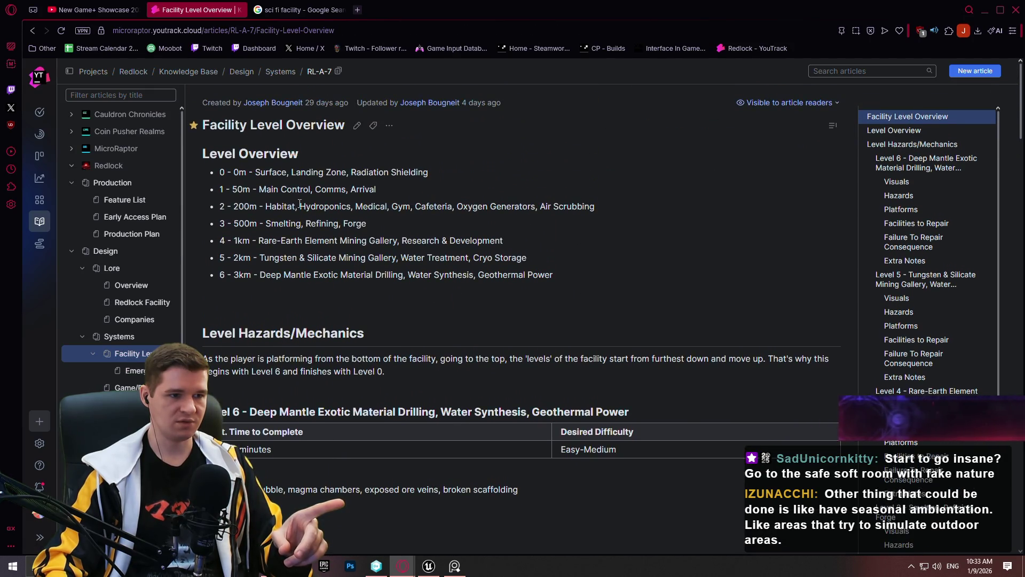
double_click(324, 207)
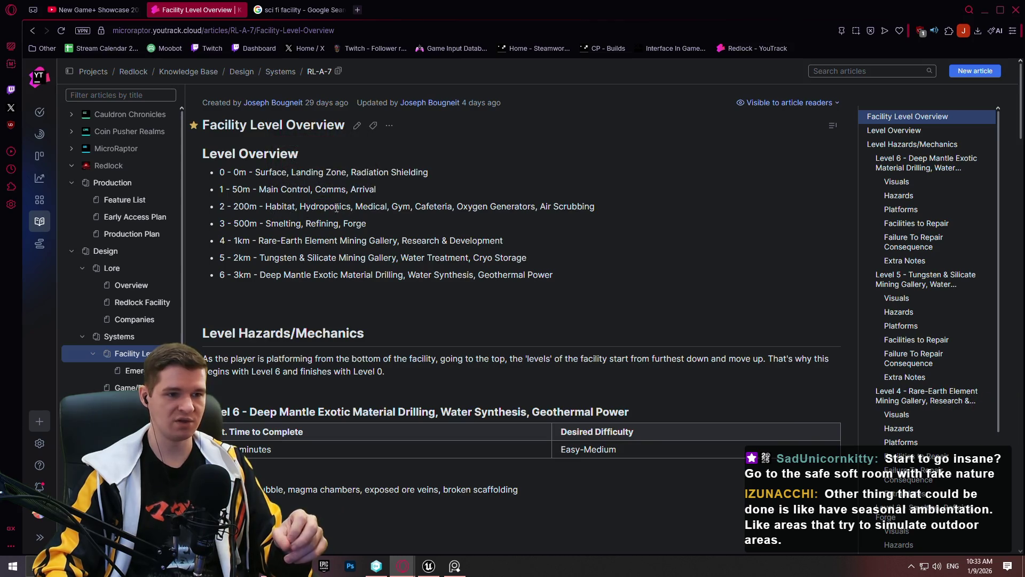
mouse_move(623, 208)
mouse_down()
mouse_move(265, 203)
mouse_move(349, 205)
mouse_up()
click(266, 207)
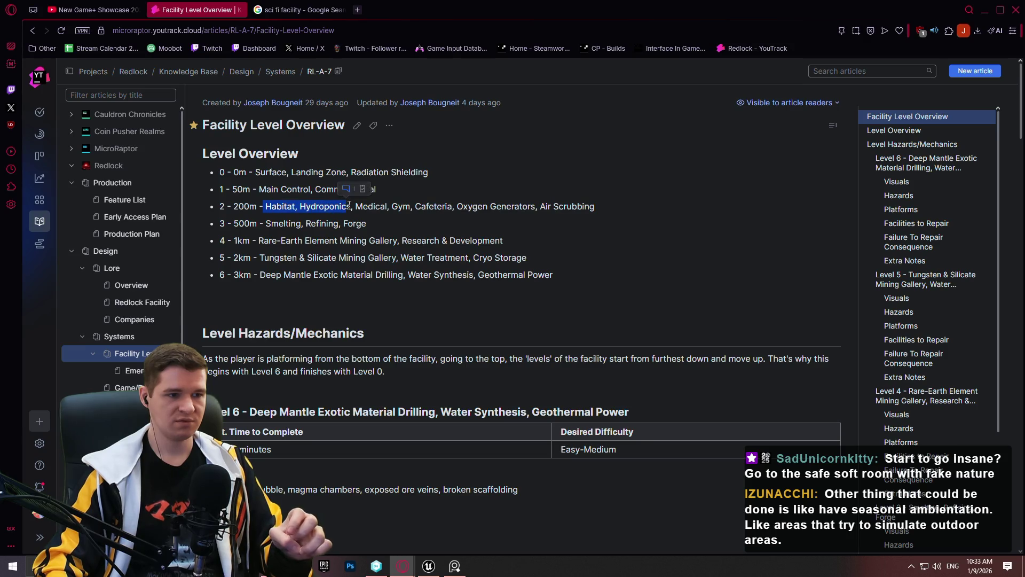
click(339, 217)
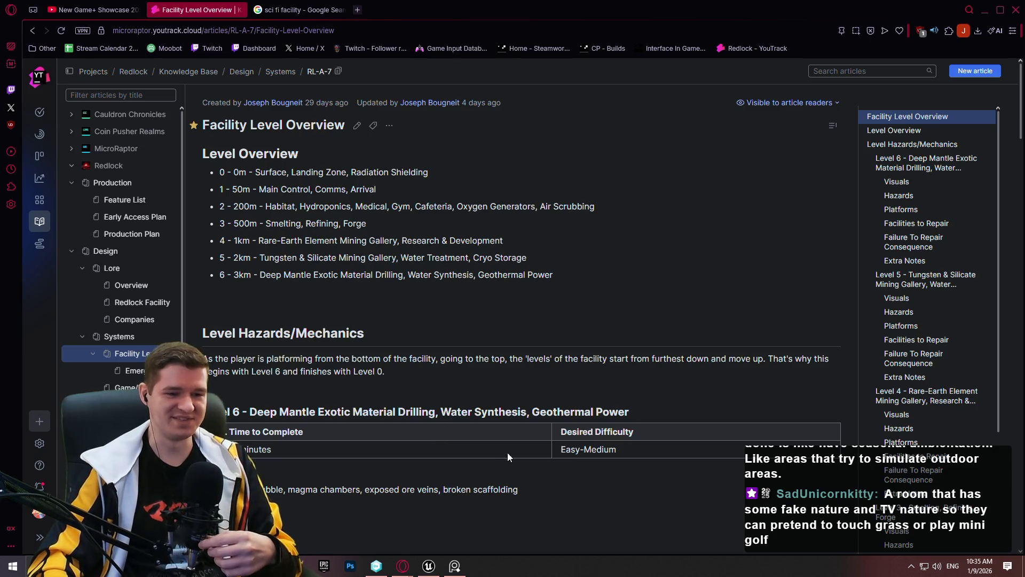
click(358, 10)
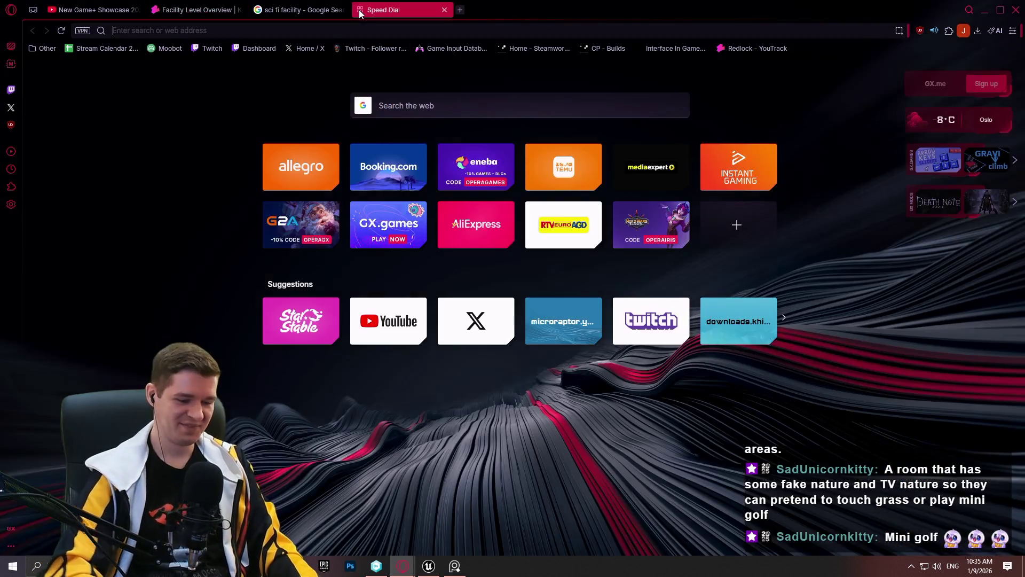
Search Google for 'mini golf game'.
text(mini gold ga)
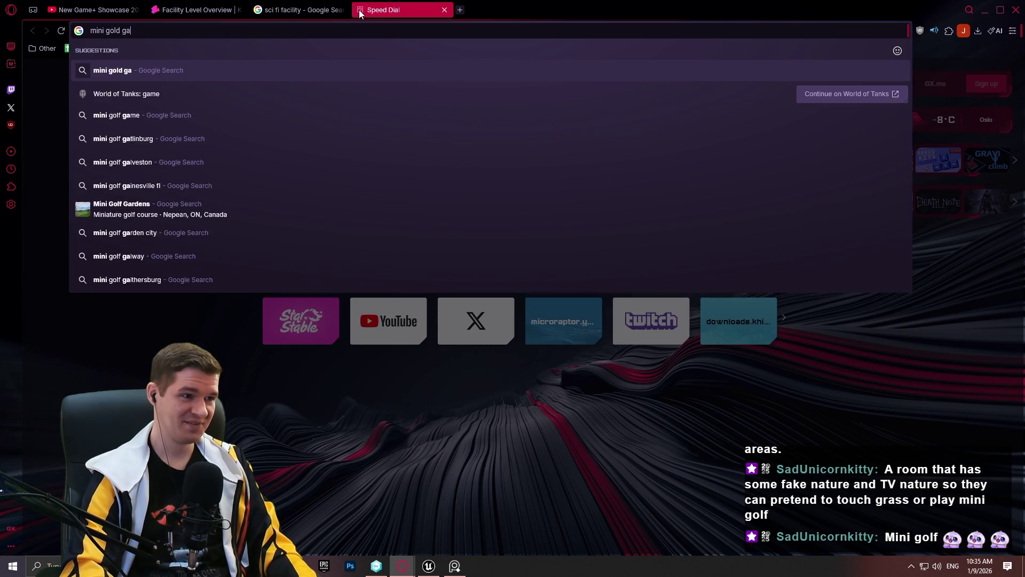
key(BackSpace)
key(BackSpace)
key(BackSpace)
text(f game)
key(Return)
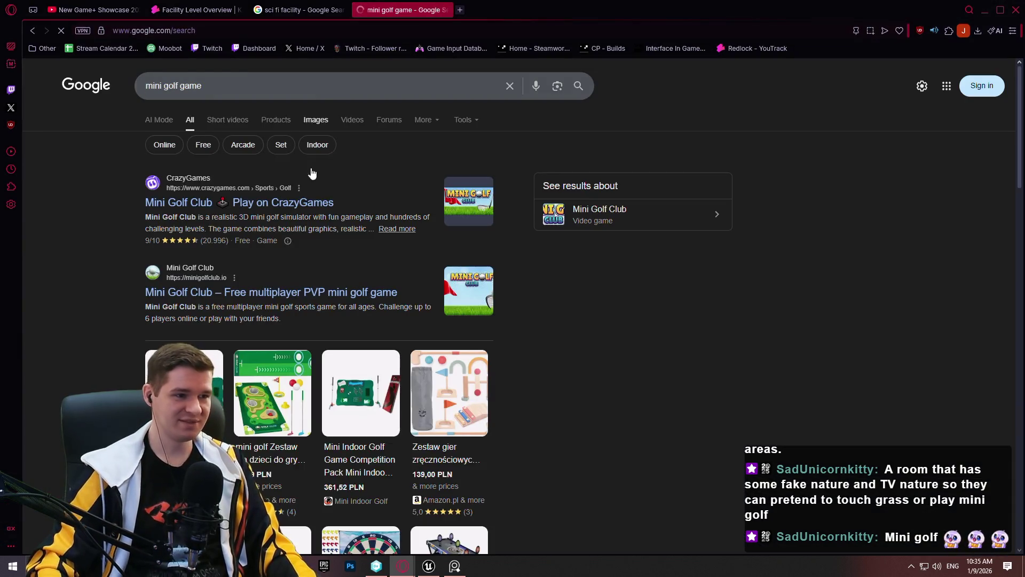
Browse the mini golf game image results, then close the search tab.
click(317, 119)
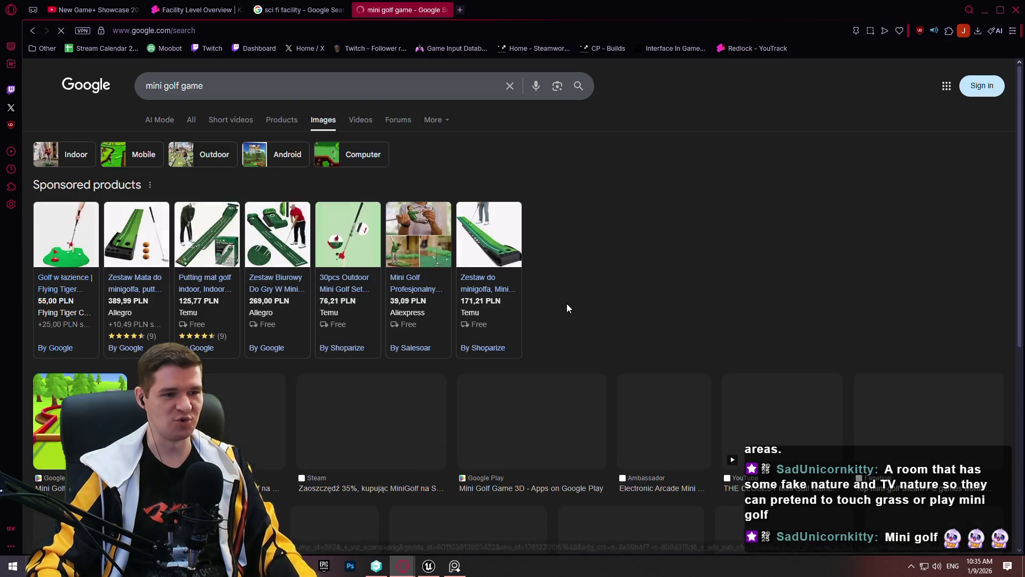
scroll(564, 331, down, 3)
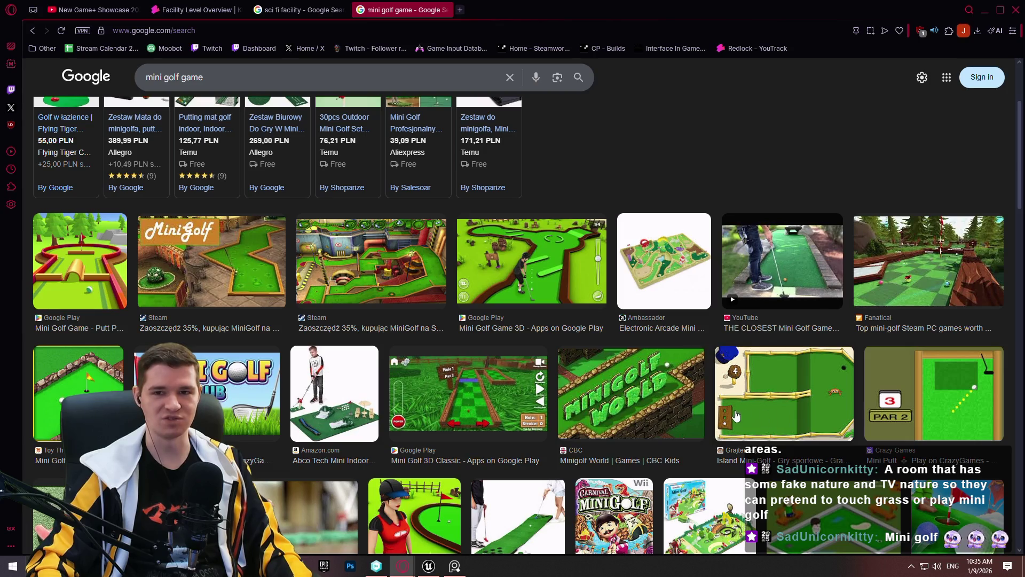
scroll(171, 328, down, 3)
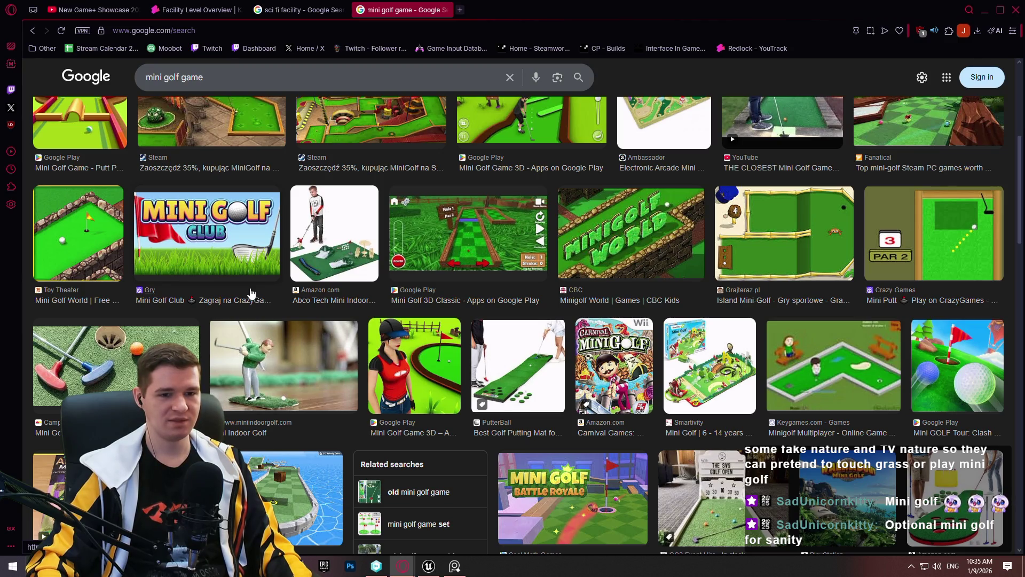
scroll(248, 295, down, 3)
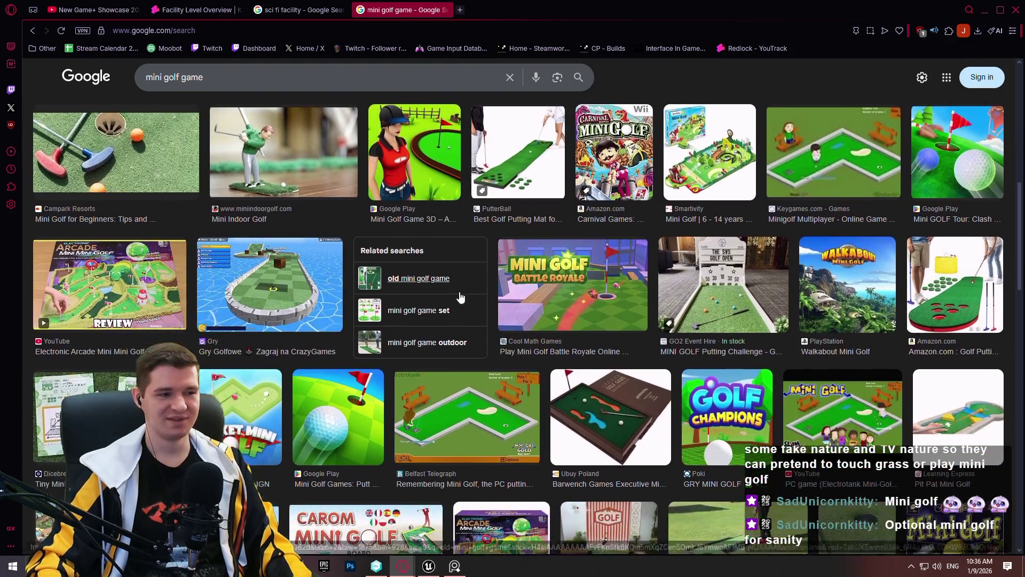
click(447, 10)
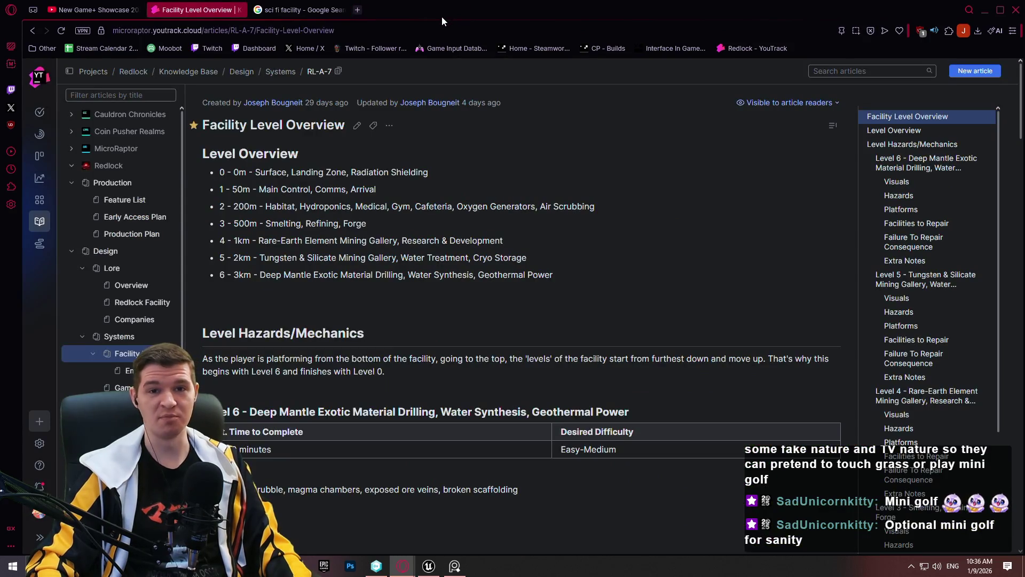
Append 'Rooms with fake nature, seasonal events?, and maybe a small, playable minigolf course' to Redlock TODO, save, and minimize.
click(305, 565)
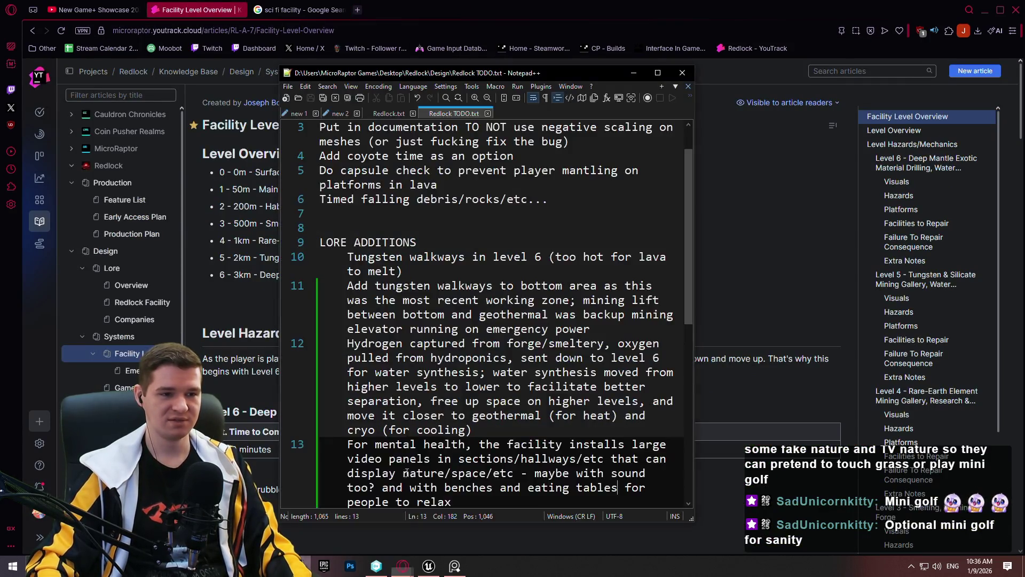
scroll(504, 356, down, 3)
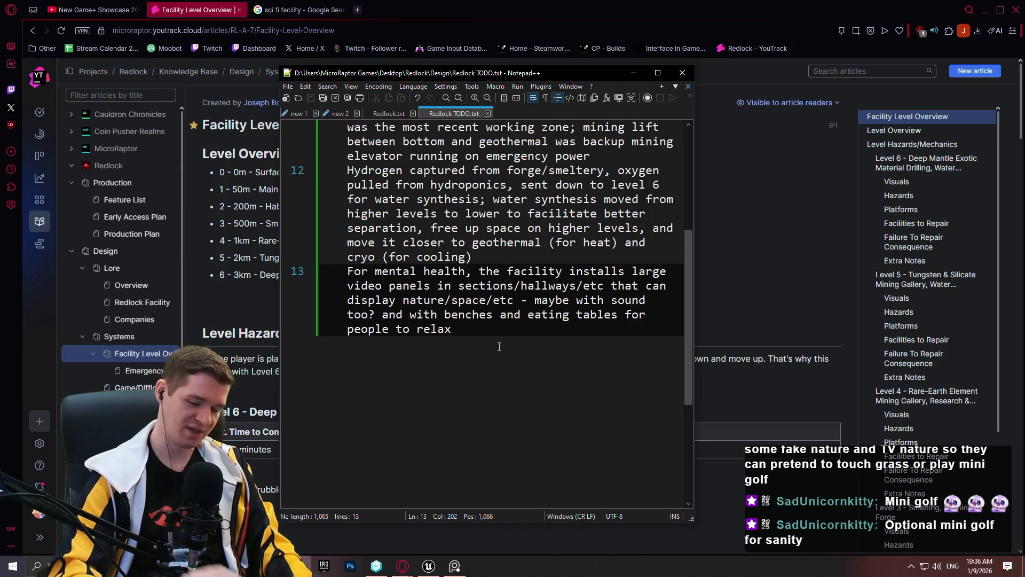
key(Return)
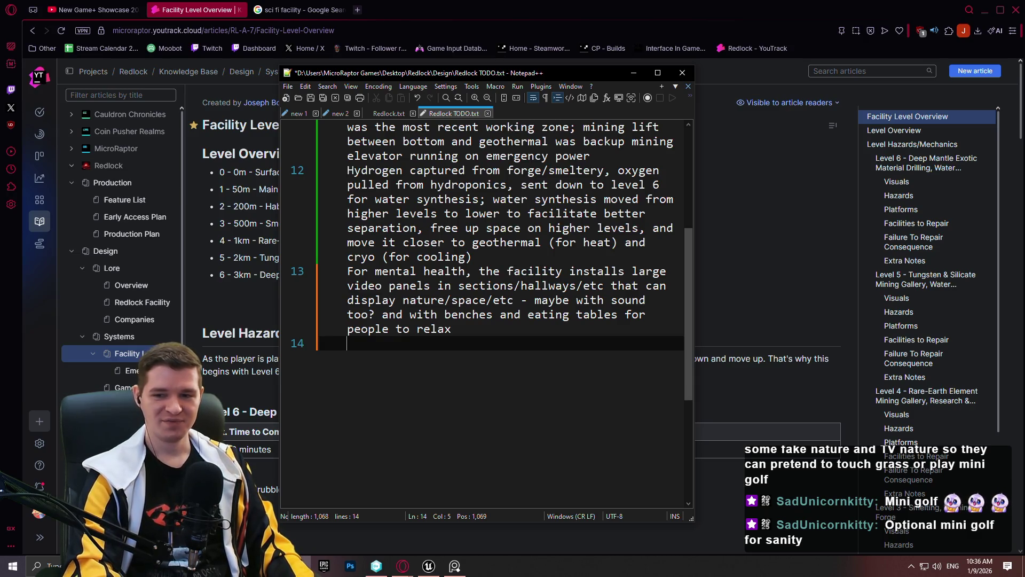
text(Room)
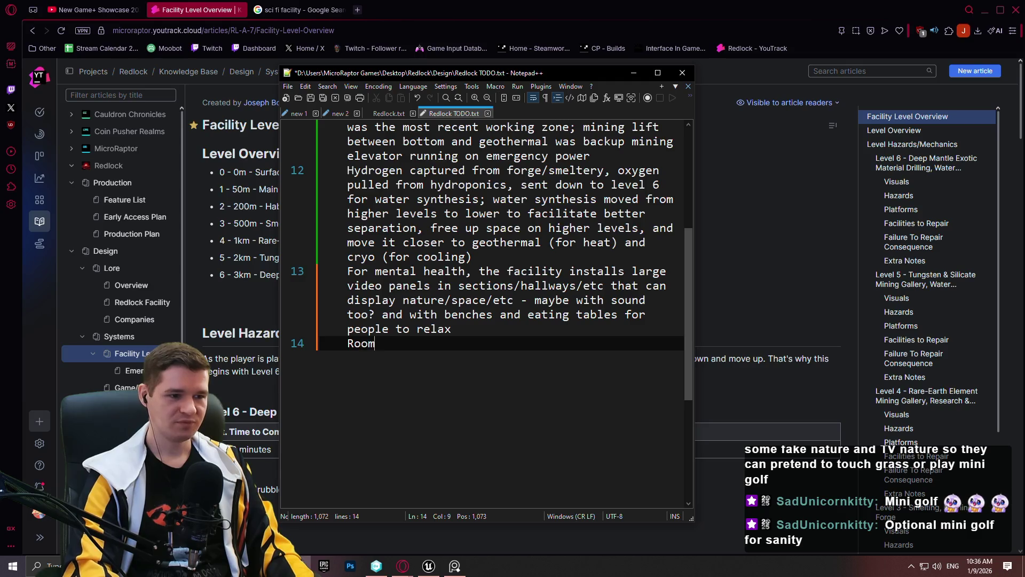
text(s with fake nature, seaon)
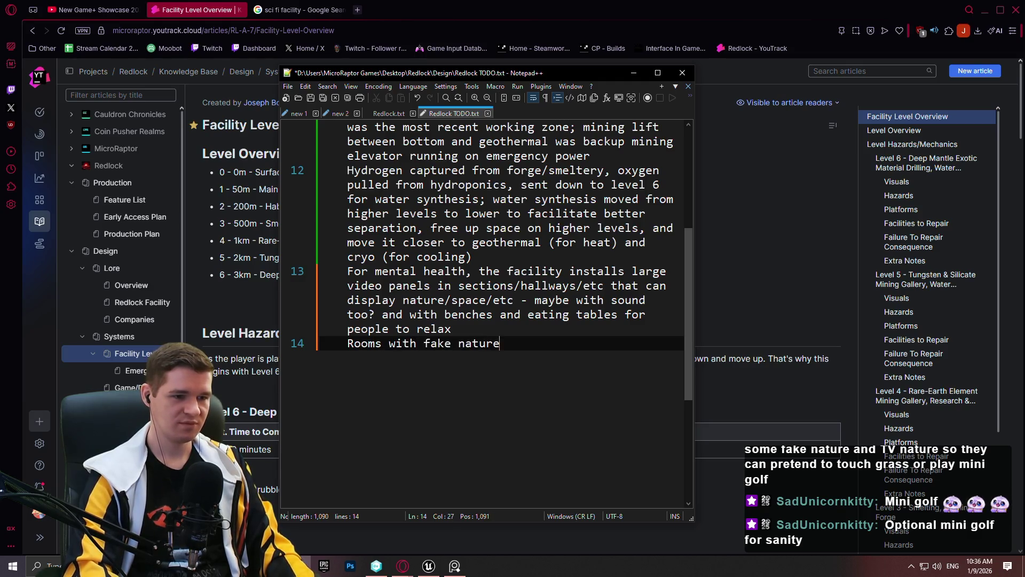
key(BackSpace)
key(BackSpace)
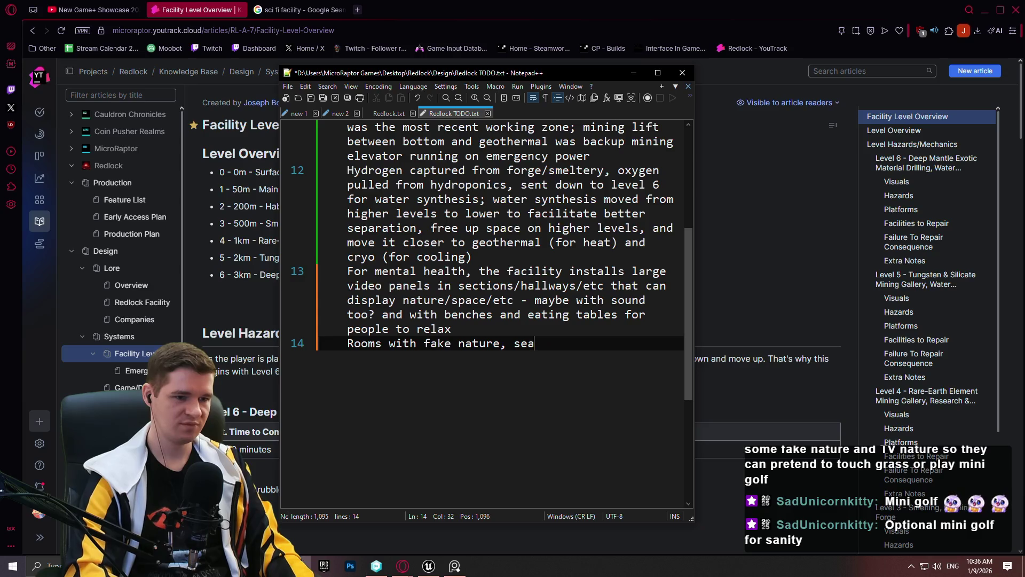
text(sonal events?, )
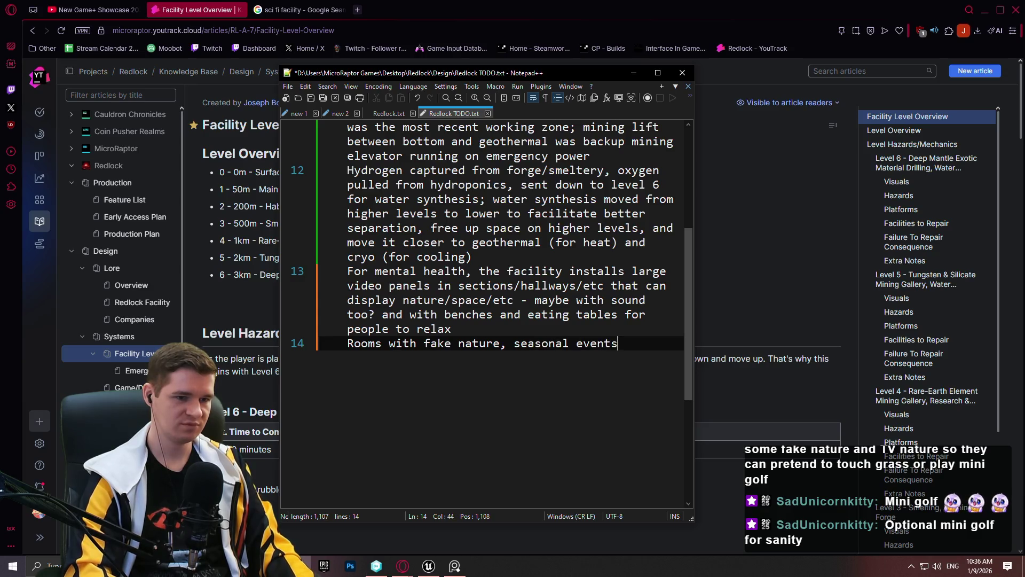
text(and maybe a small)
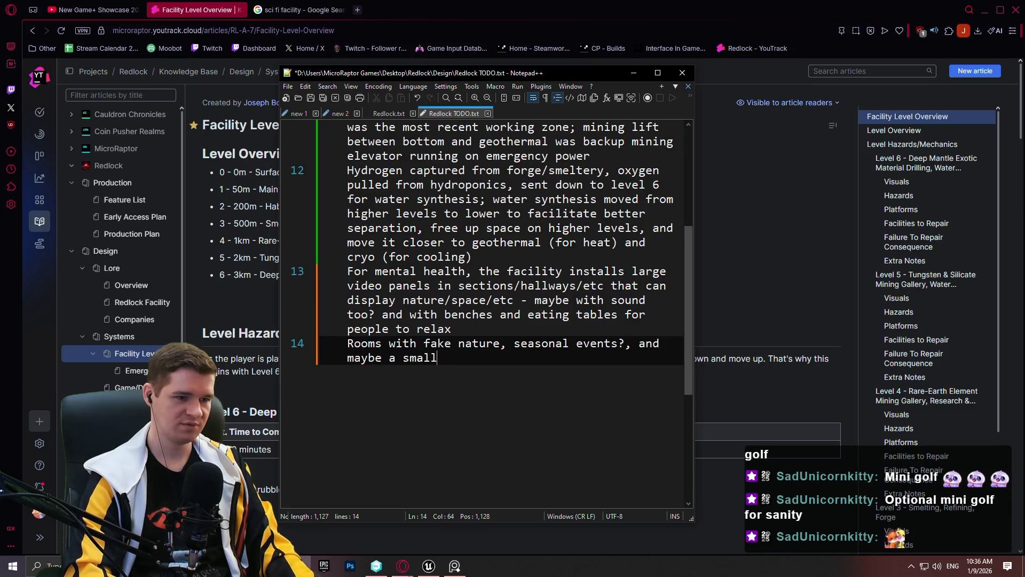
text(, playable minigo)
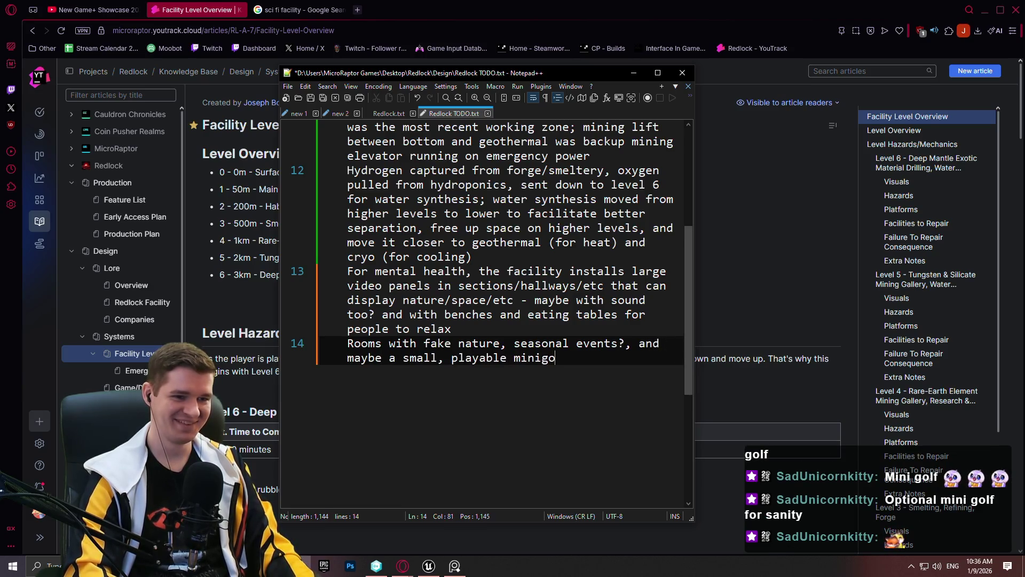
text(lf )
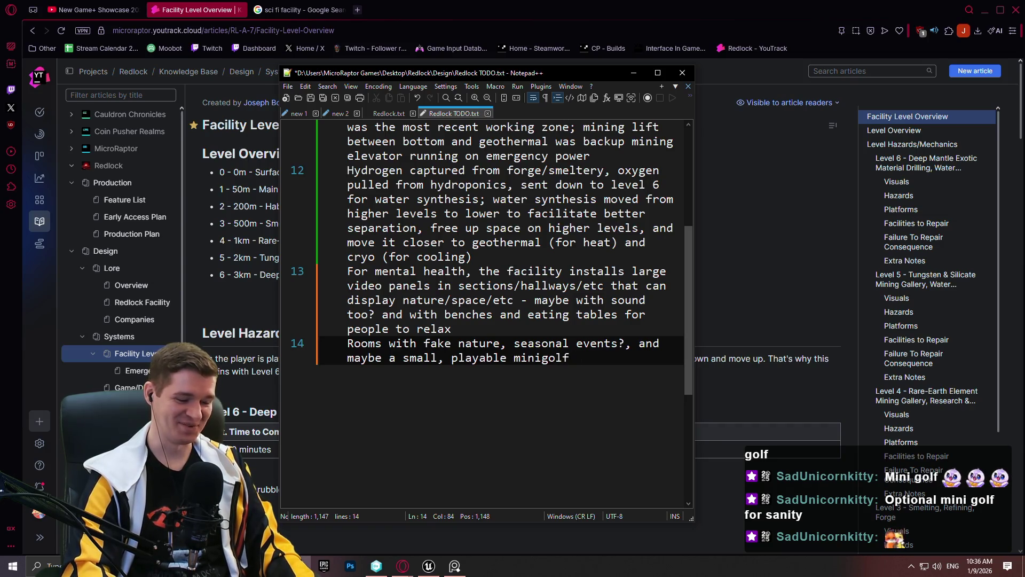
text(course)
key(ctrl+s)
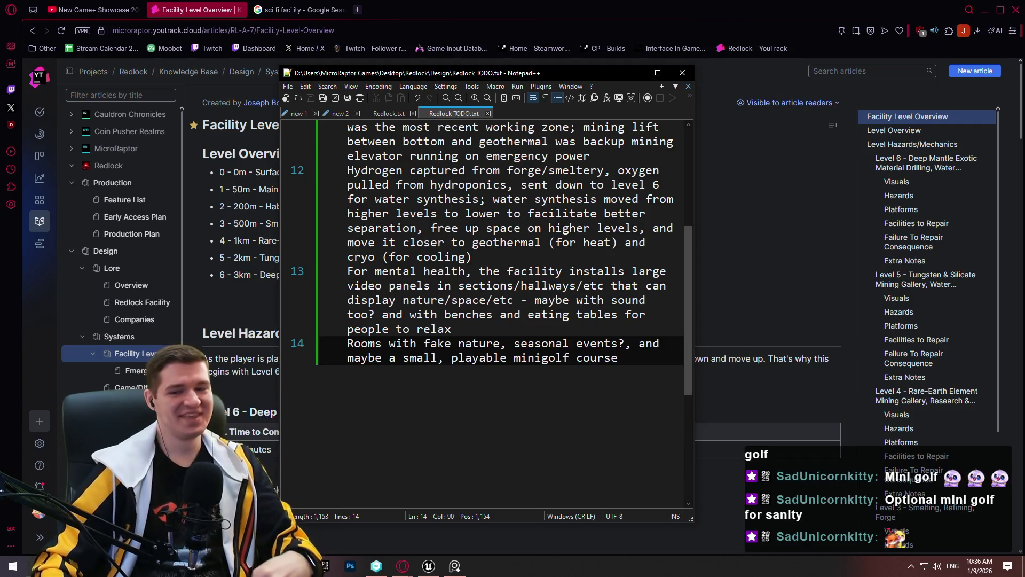
click(536, 4)
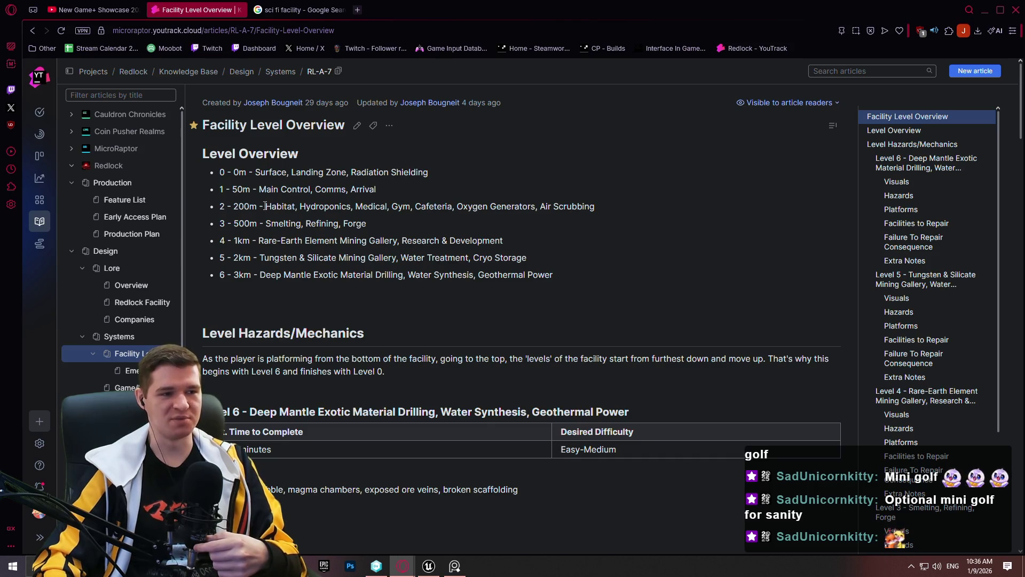
Select and then deselect the Habitat through Air Scrubbing areas list in the overview.
drag(266, 207, 598, 203)
click(540, 255)
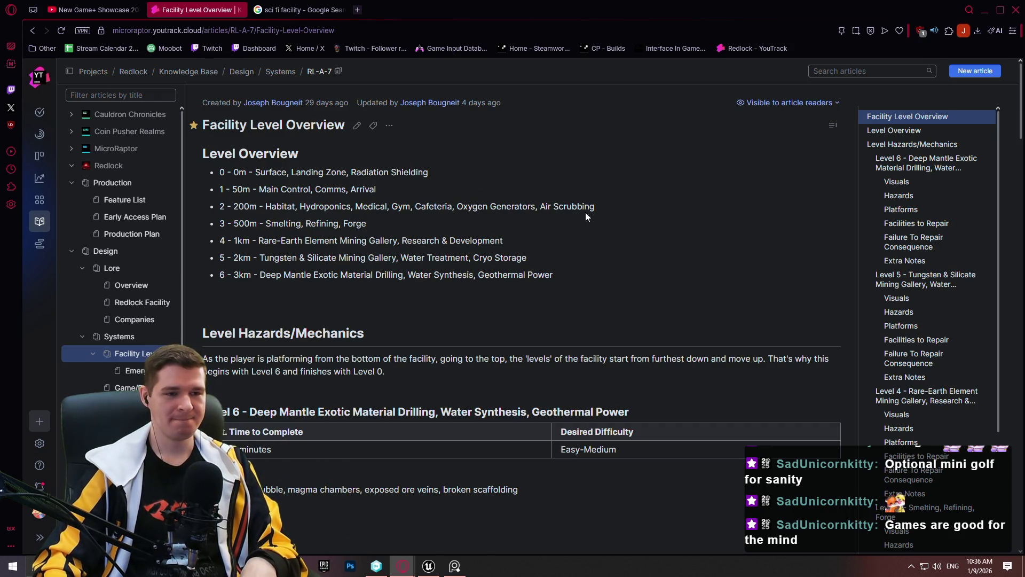
drag(605, 206, 267, 207)
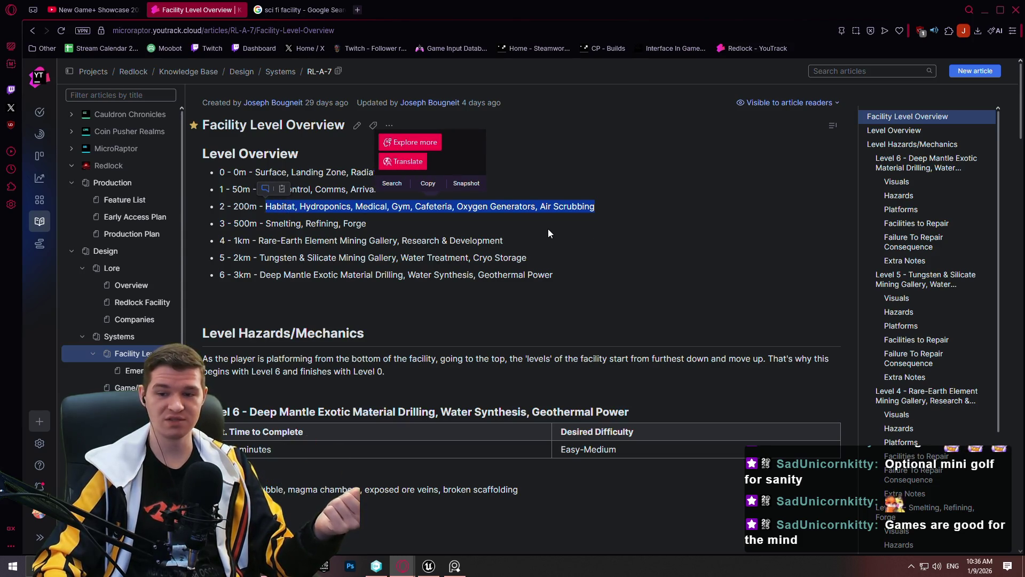
click(540, 216)
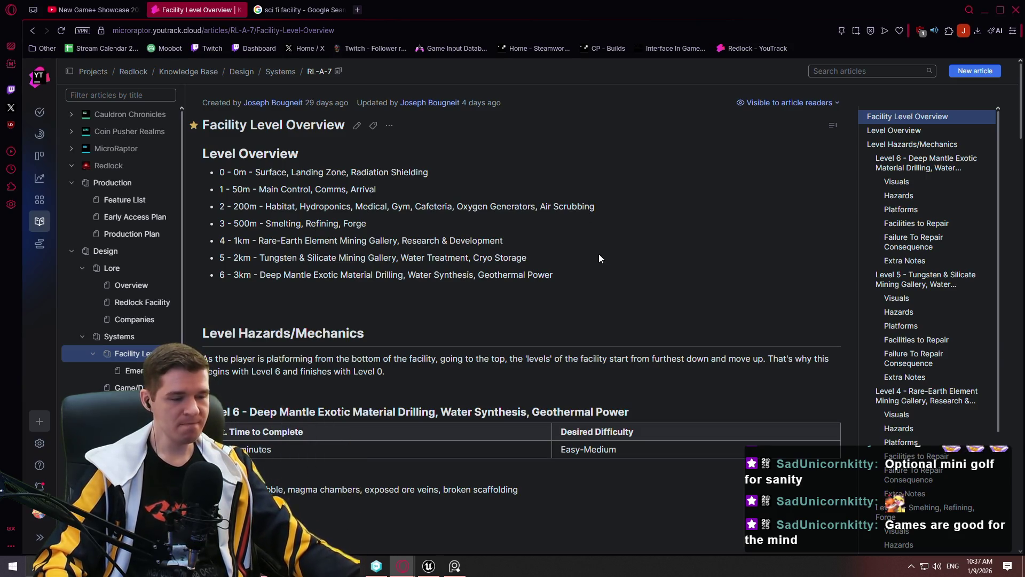
Scroll down to the Level 5 section, then bring the Redlock TODO notes back up.
scroll(417, 225, down, 10)
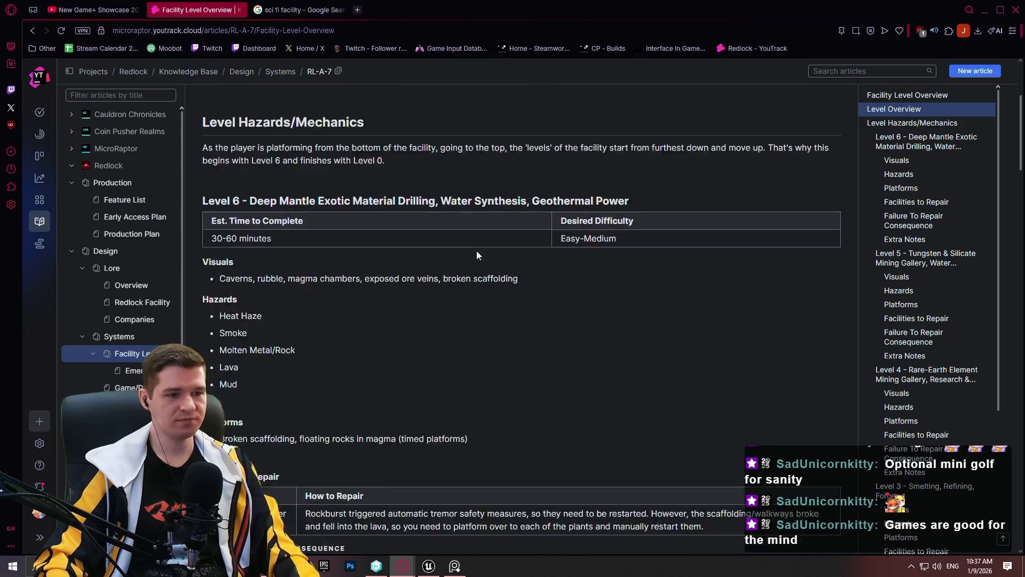
scroll(486, 275, down, 1)
scroll(494, 264, up, 3)
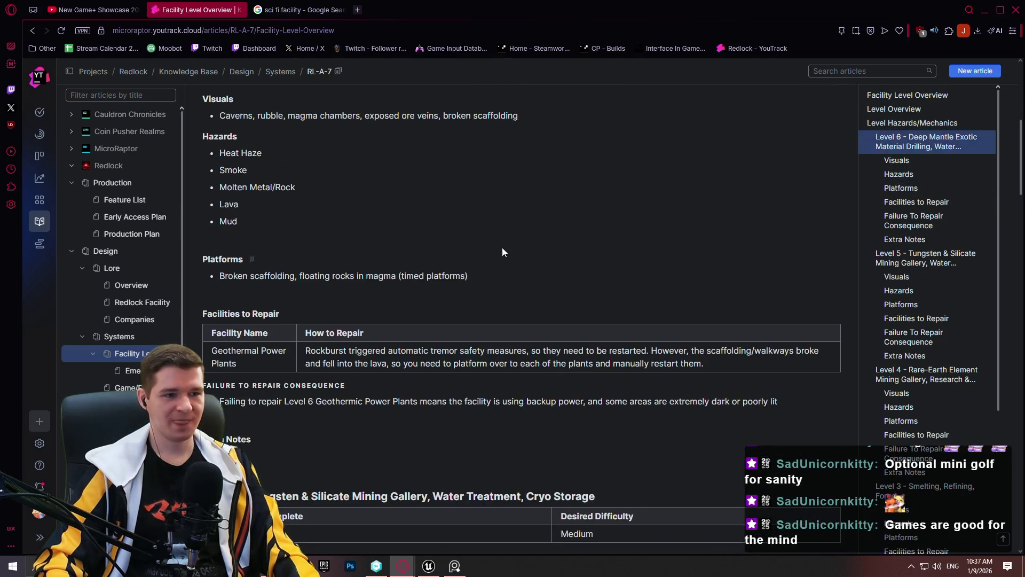
scroll(502, 248, down, 7)
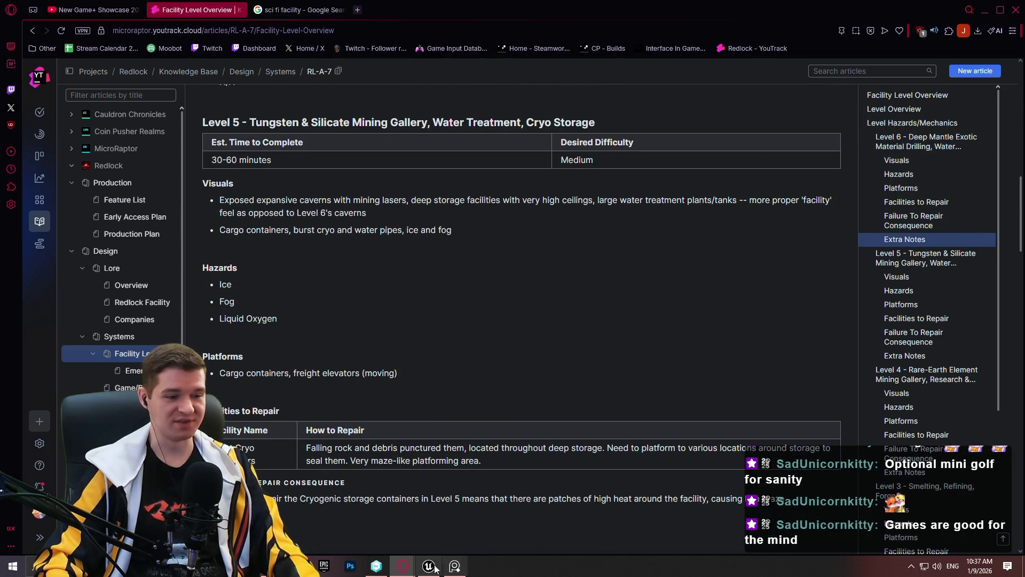
key(alt+Tab)
click(307, 552)
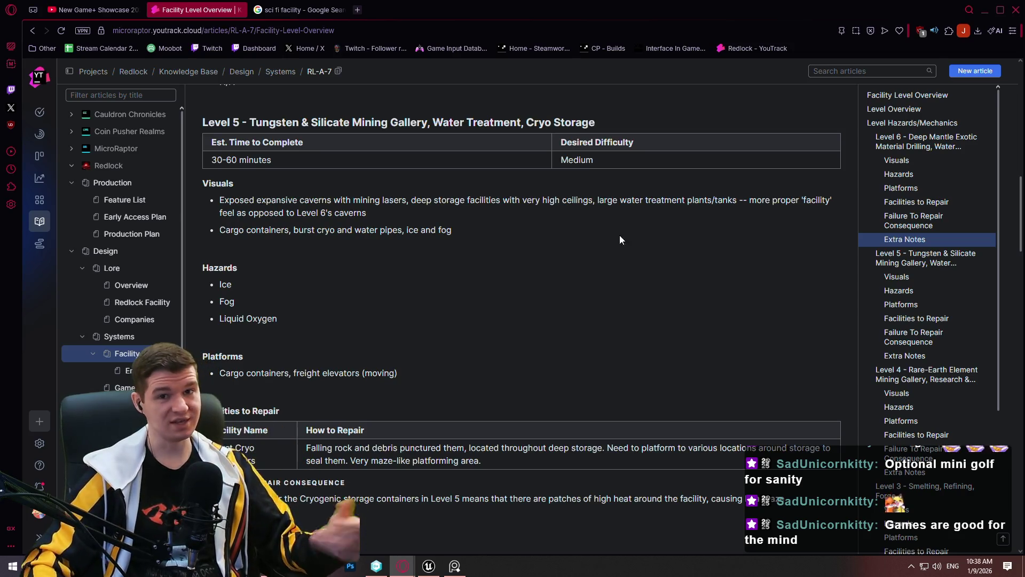
key(alt+Tab)
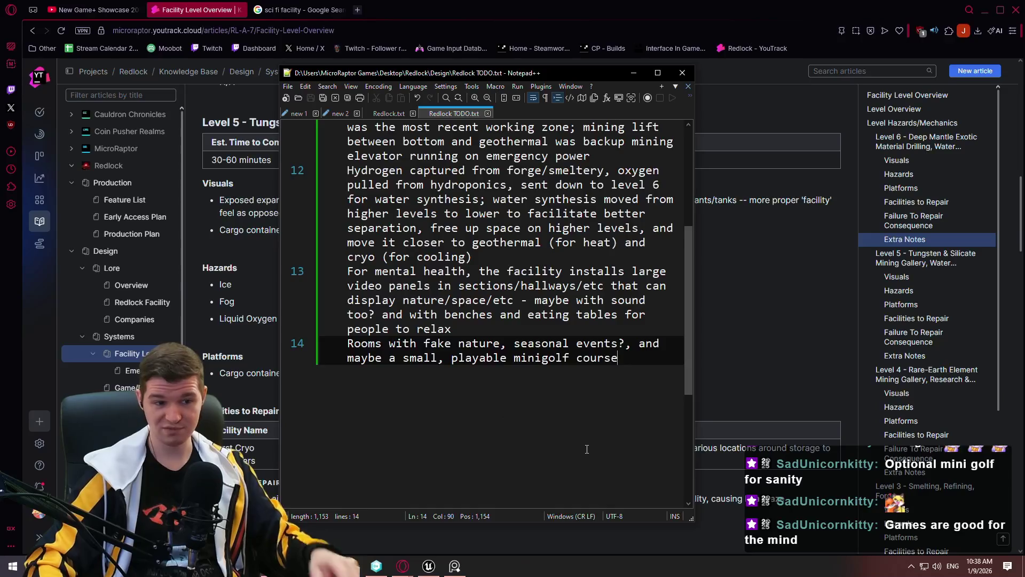
Add line 15 'Security section of the facility; monitoring, riot equipment, etc' and save.
key(Return)
text(Secu)
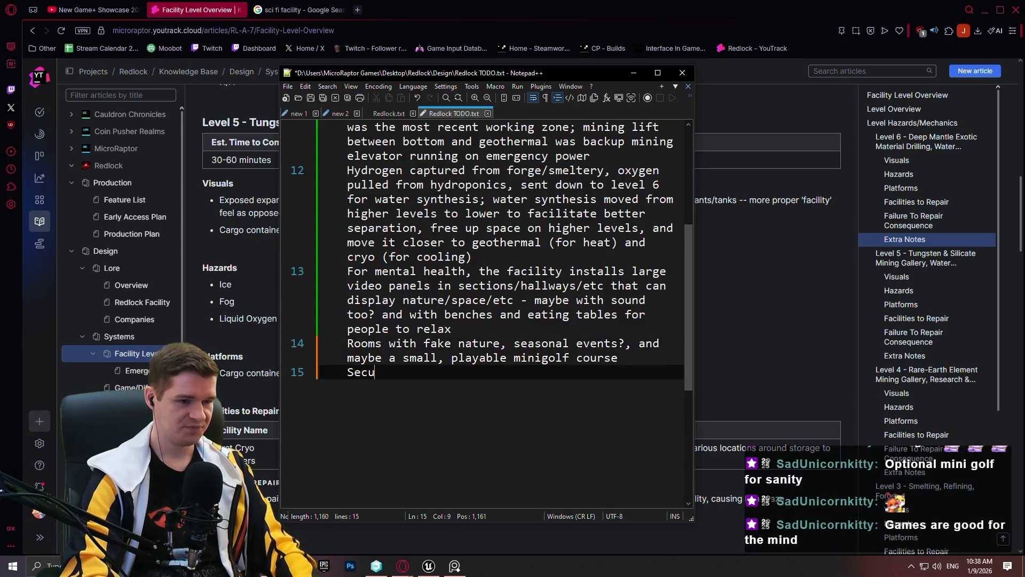
text(rity sectio)
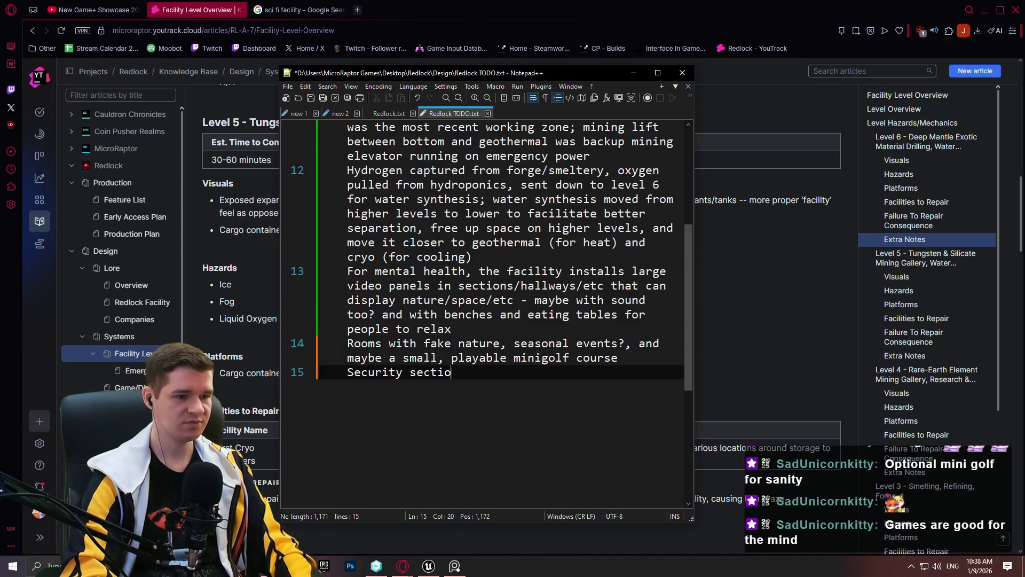
text(n of the facility/)
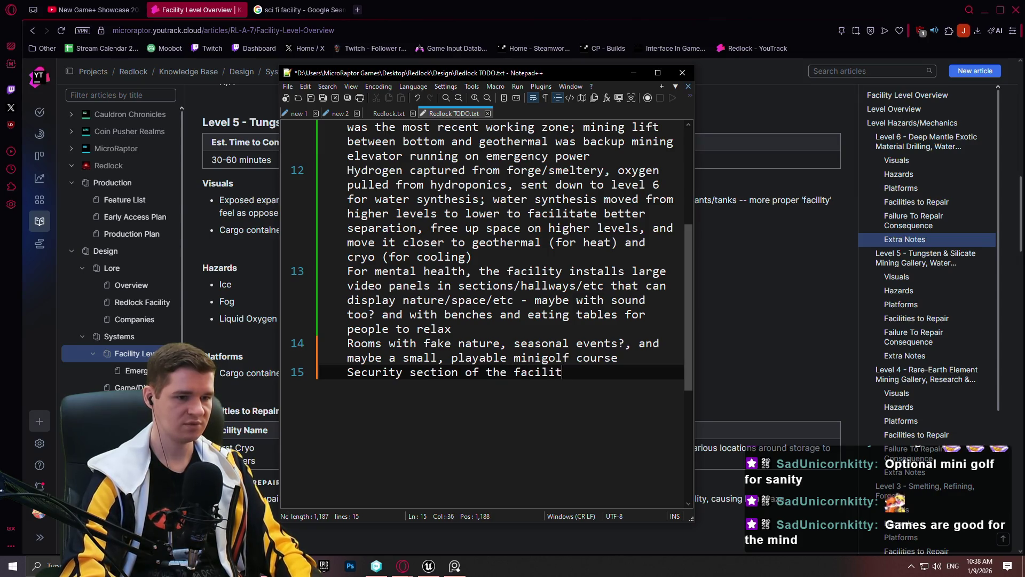
key(BackSpace)
key(BackSpace)
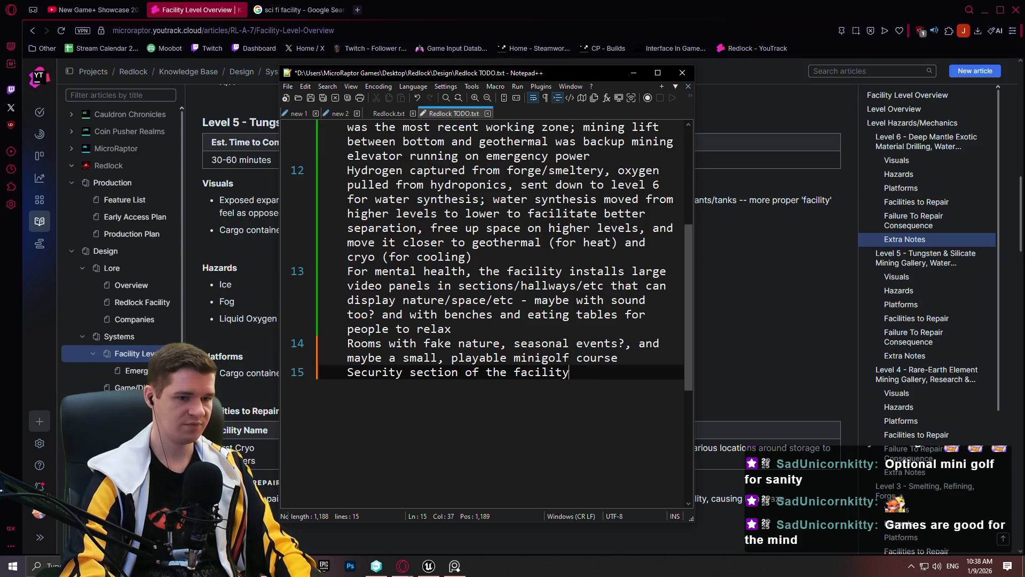
text(; monitoring,)
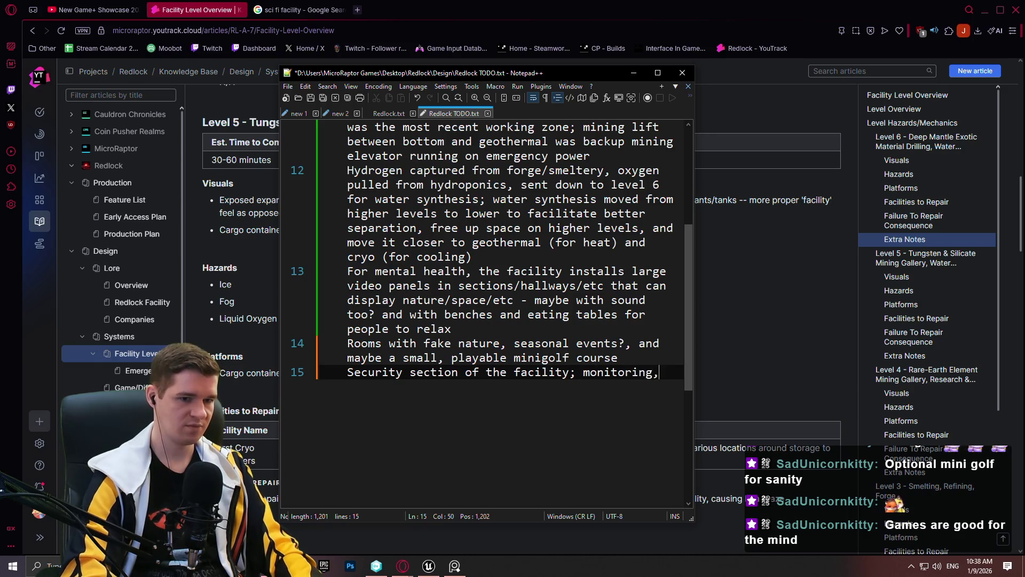
text( ri)
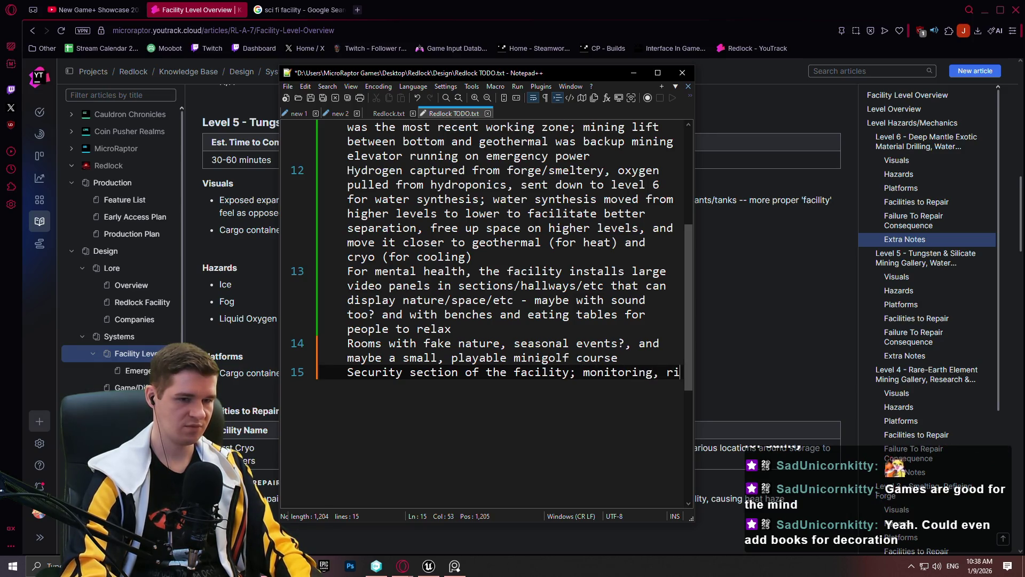
text(ot equipmen)
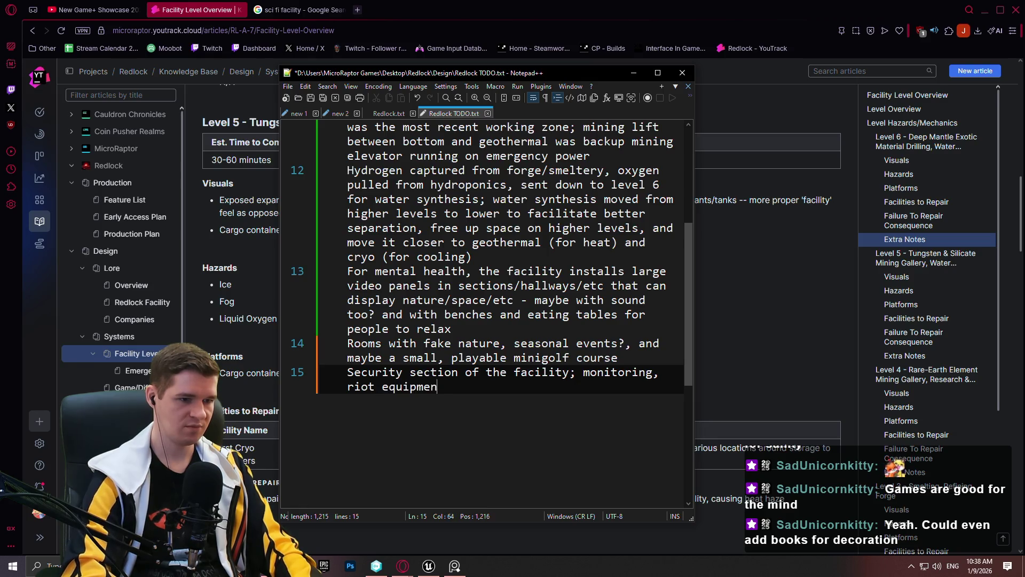
text(t,  etc)
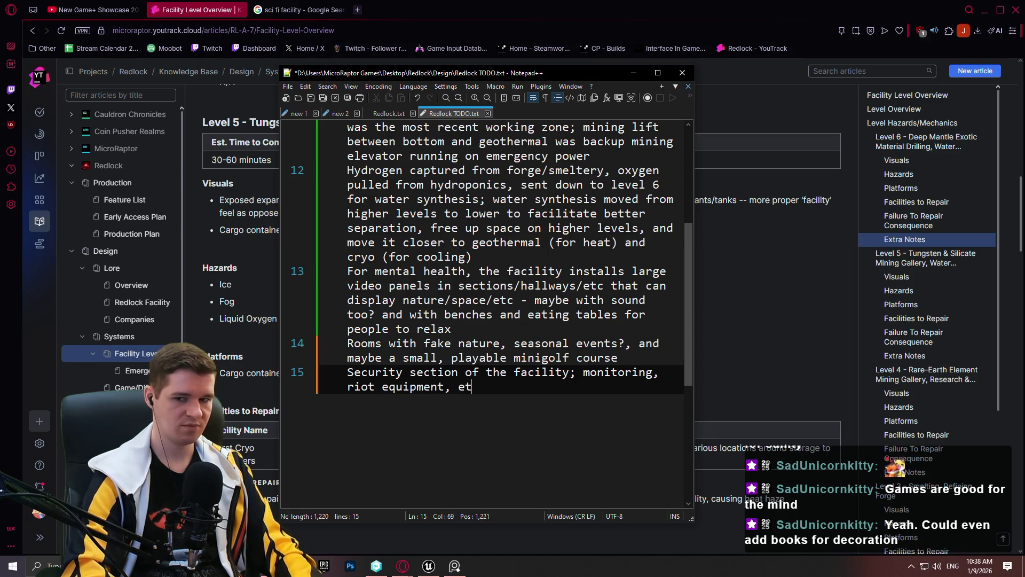
key(ctrl+s)
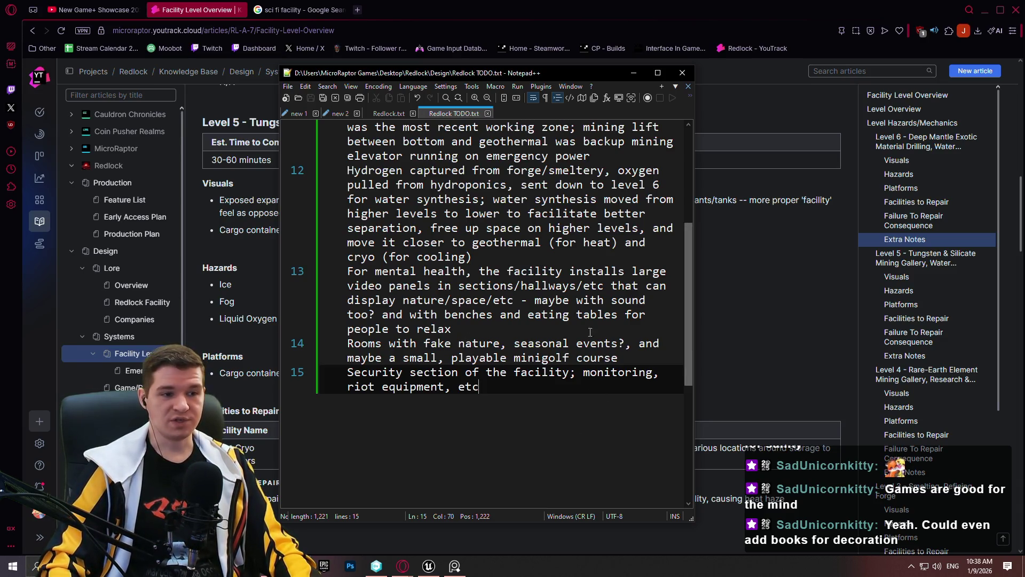
scroll(566, 331, up, 2)
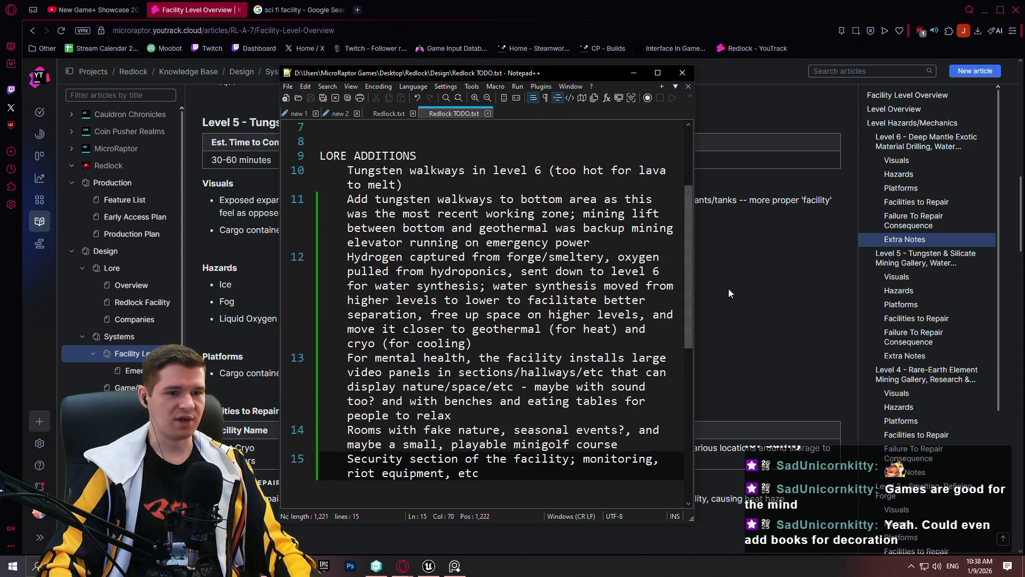
click(729, 292)
scroll(498, 240, up, 10)
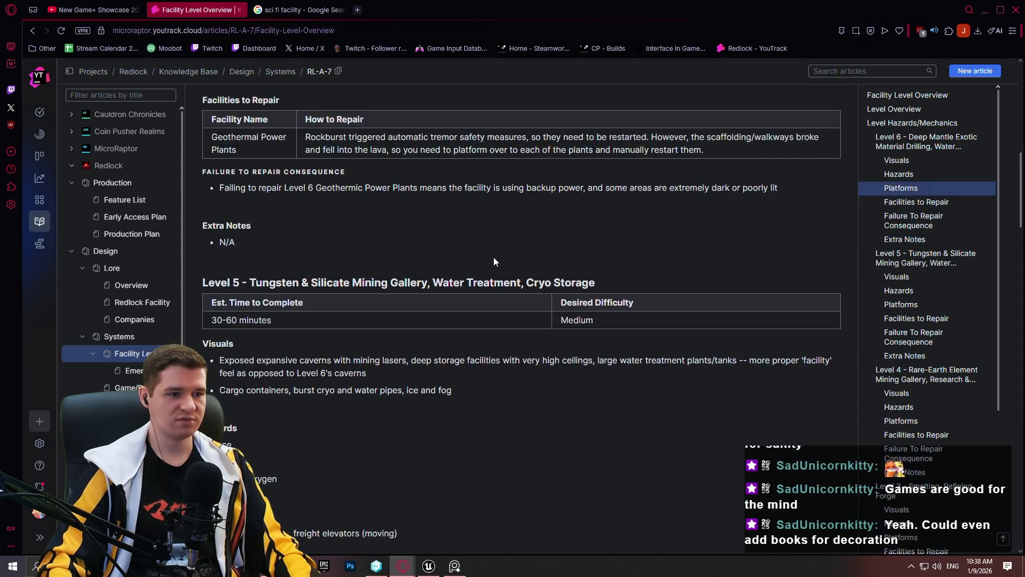
scroll(498, 224, up, 4)
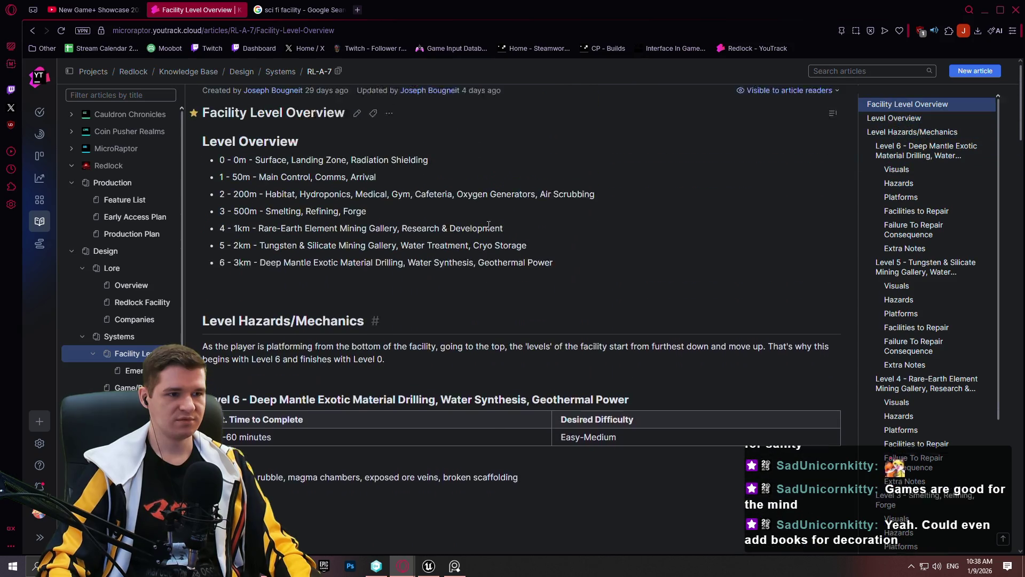
double_click(279, 206)
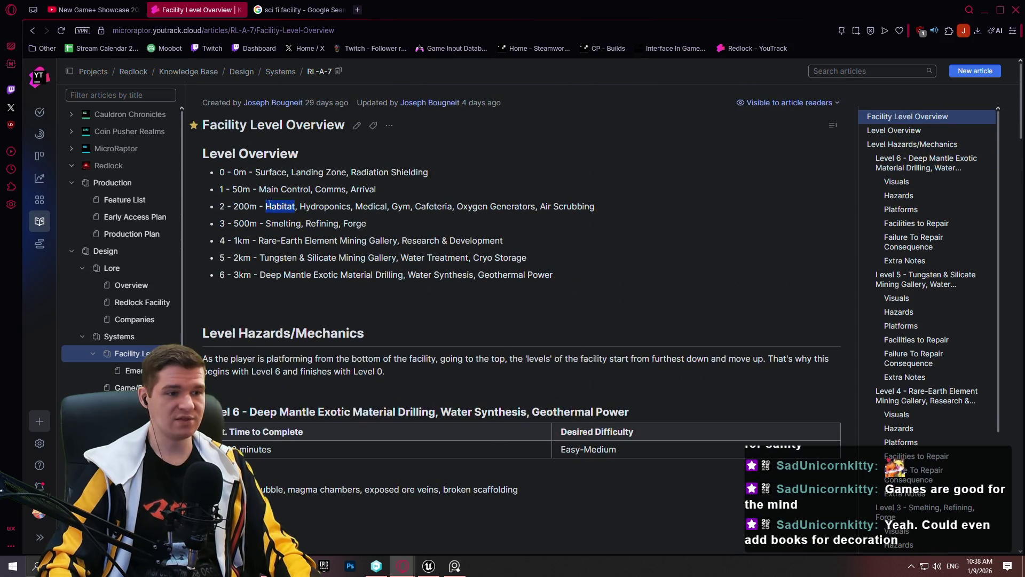
click(420, 221)
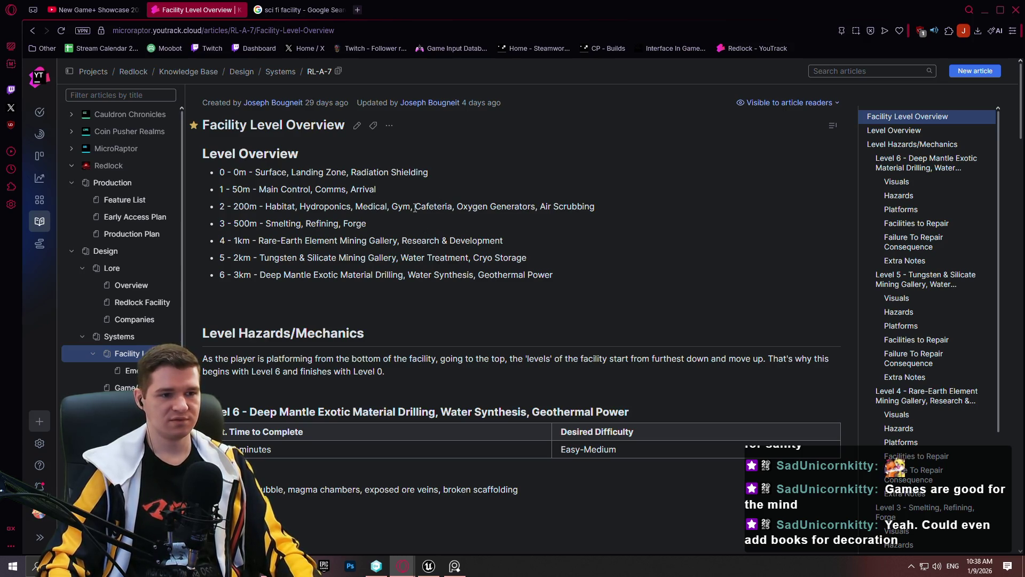
key(alt+Tab)
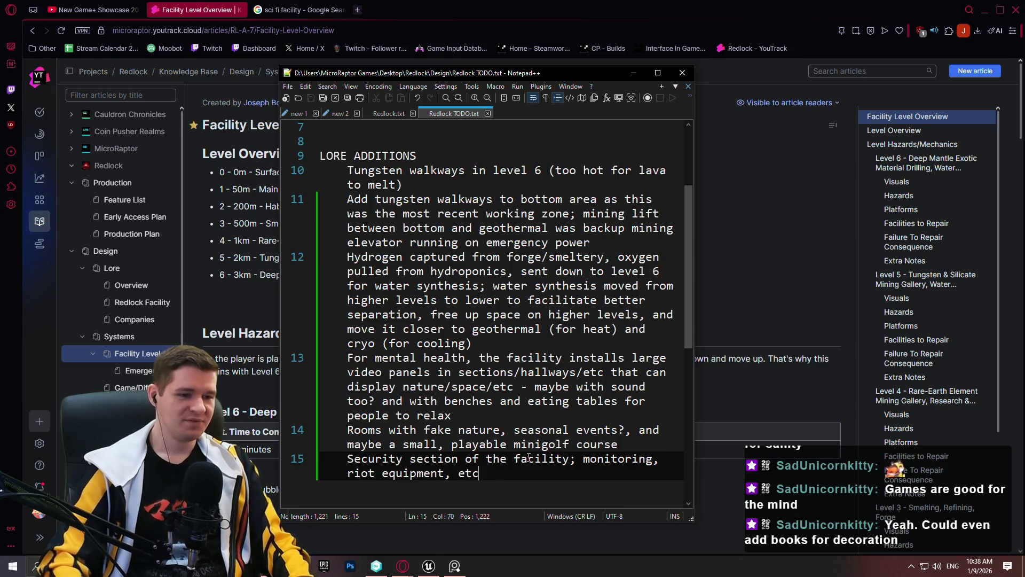
Add line 16 'Leisure area in level 2, games and nature and alcohol', save, and hide Notepad++.
key(Return)
text(Leus)
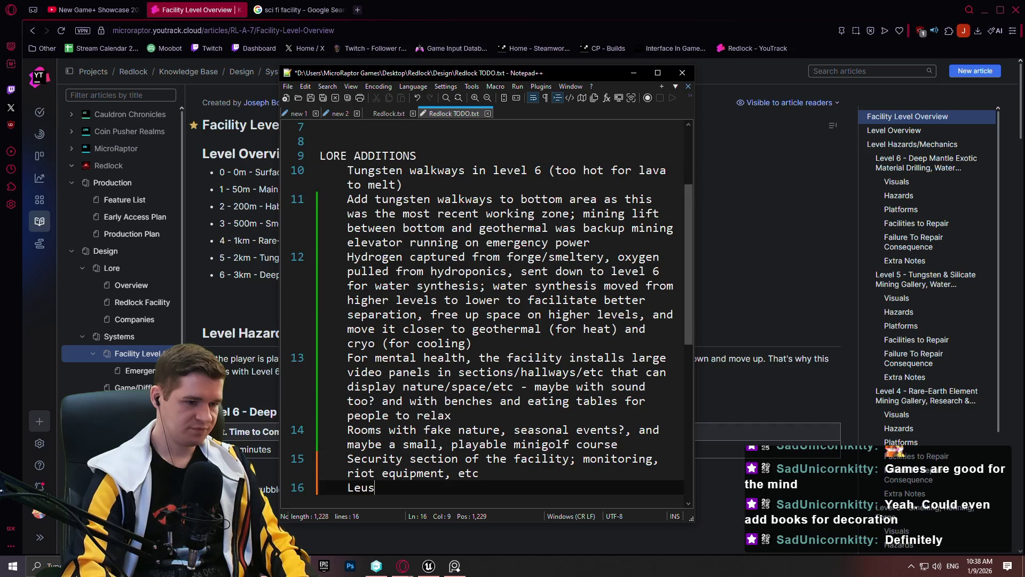
key(BackSpace)
key(BackSpace)
text(isure area in )
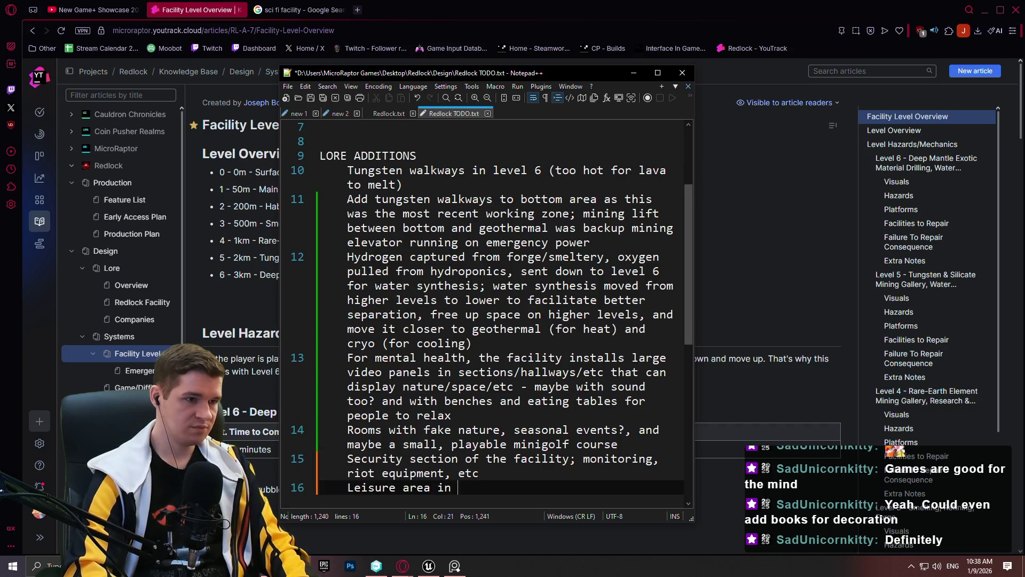
text(level 2)
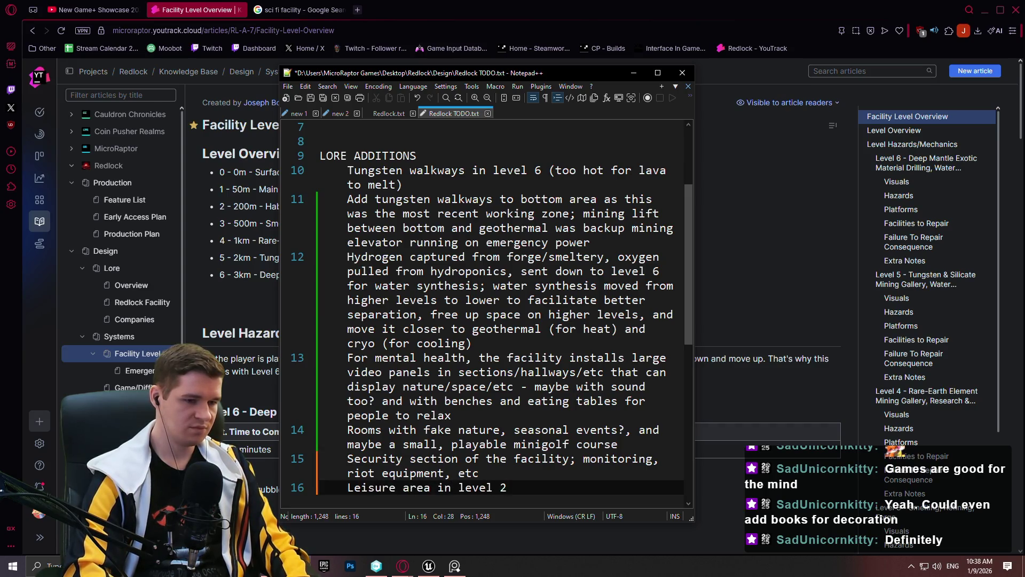
text(, games and nature and )
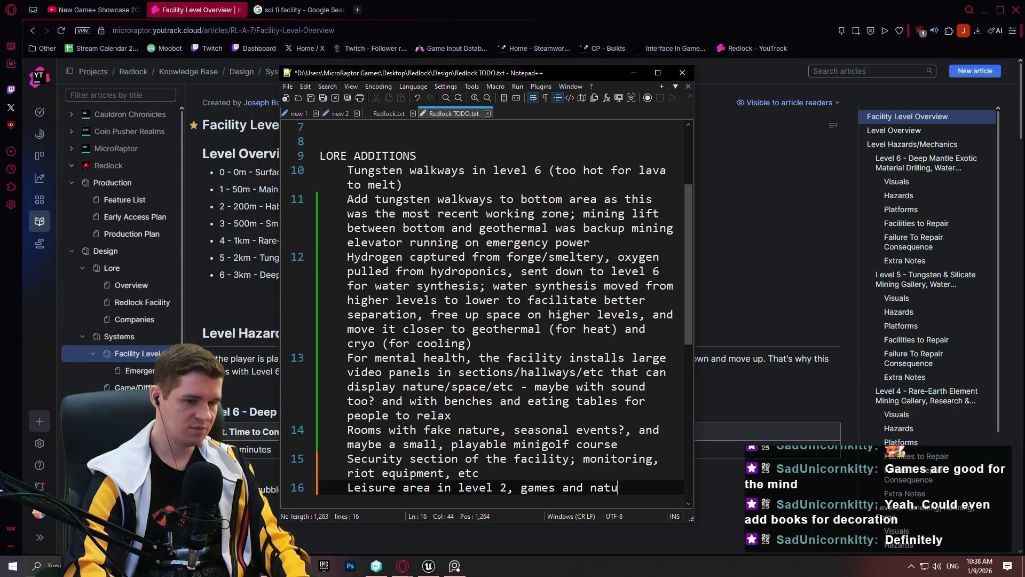
text(alcohol)
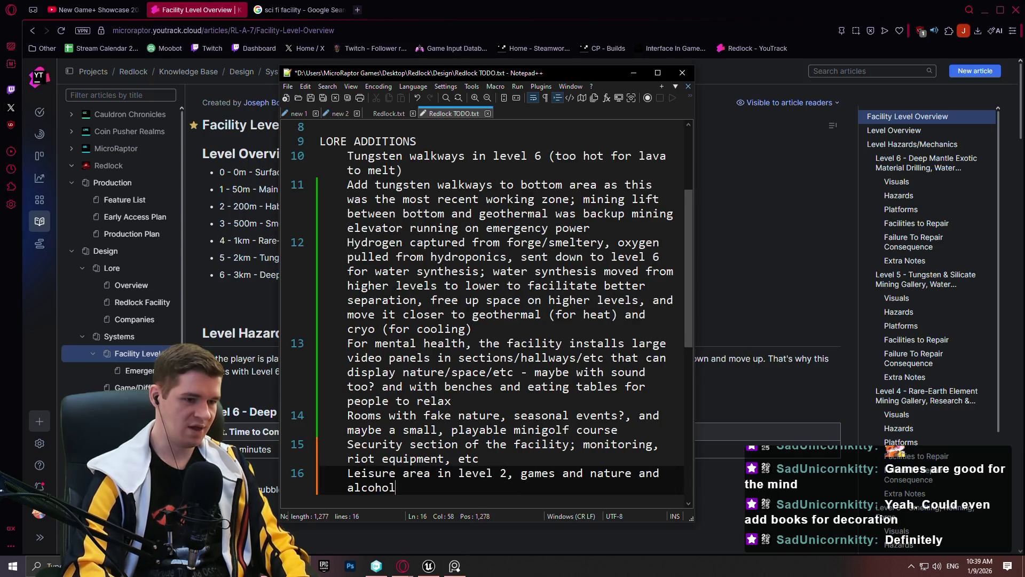
key(ctrl+s)
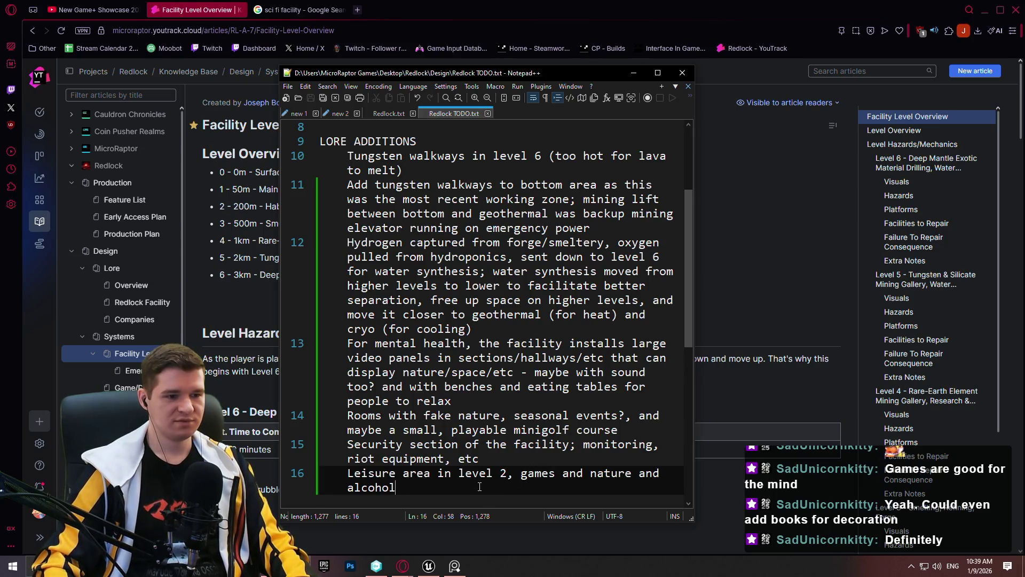
key(alt+Tab)
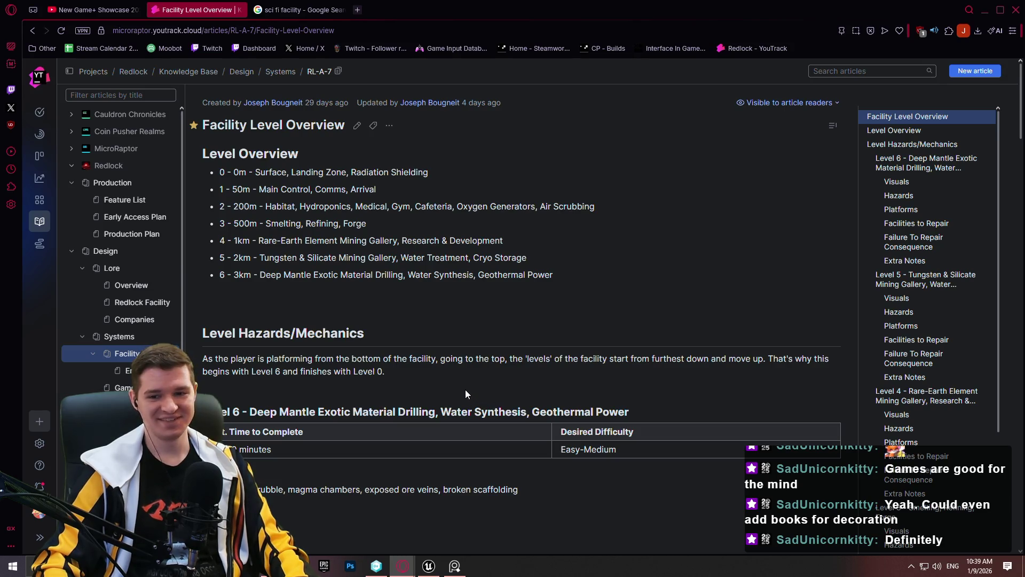
Read through the Level 6 Hazards/Mechanics section, then return to the Redlock TODO notes.
double_click(478, 355)
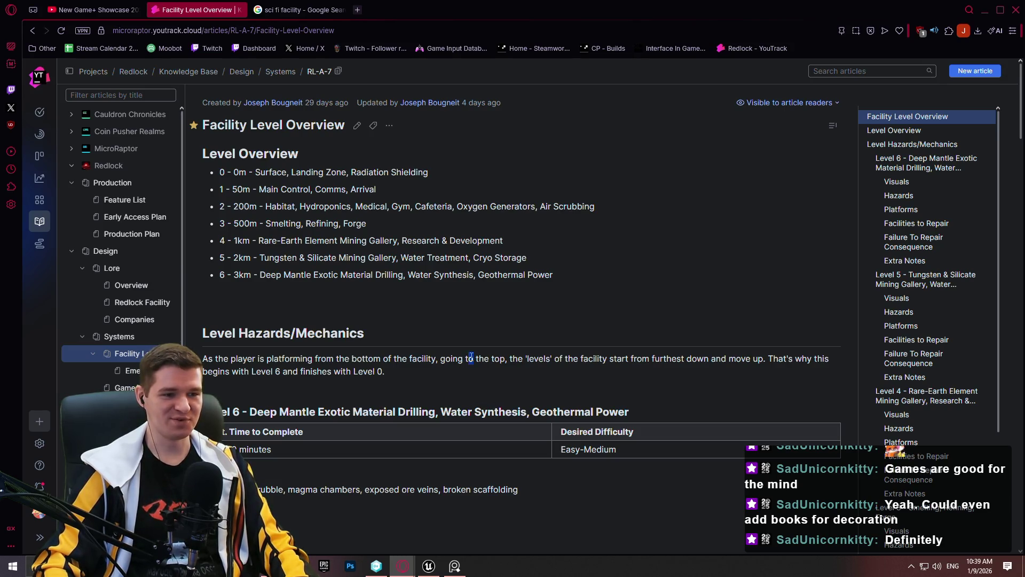
scroll(417, 347, down, 4)
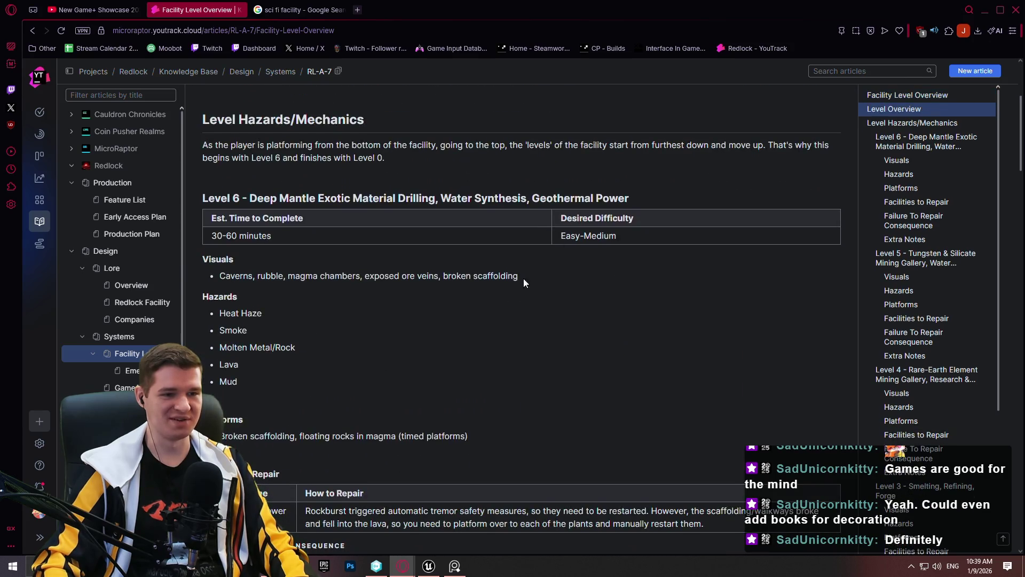
scroll(491, 309, down, 3)
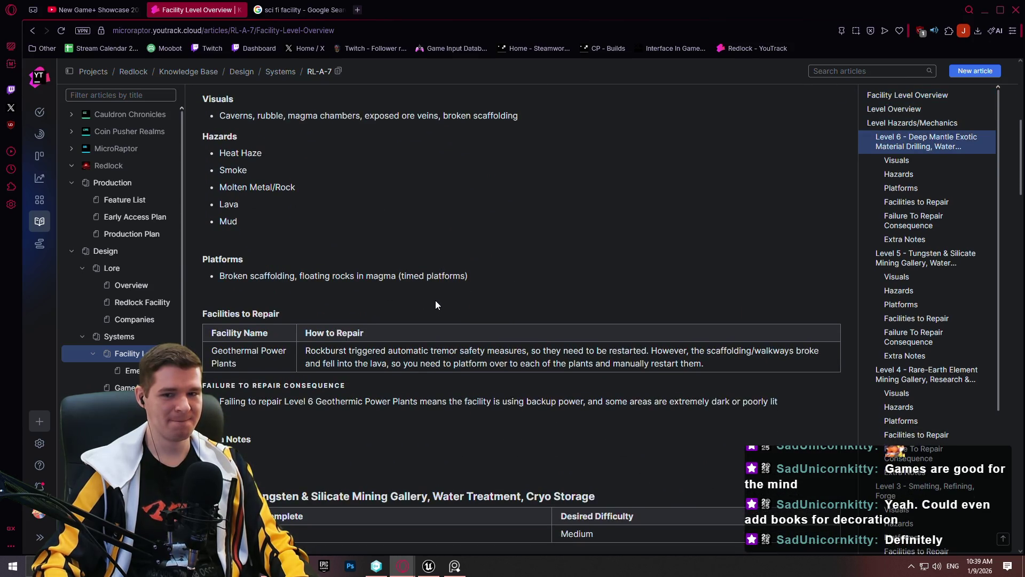
scroll(456, 307, up, 7)
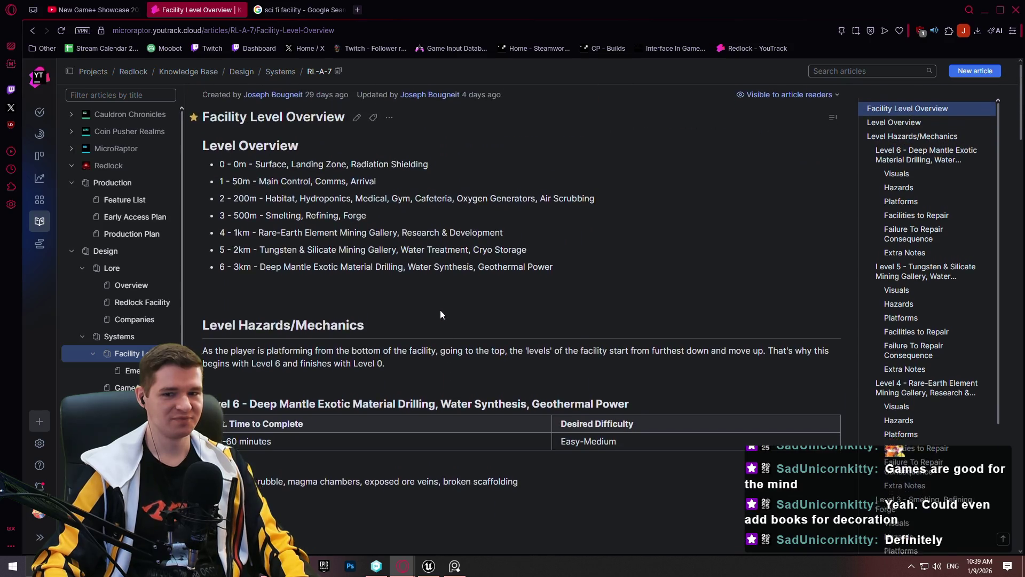
scroll(440, 309, down, 3)
scroll(426, 307, up, 2)
scroll(426, 307, down, 3)
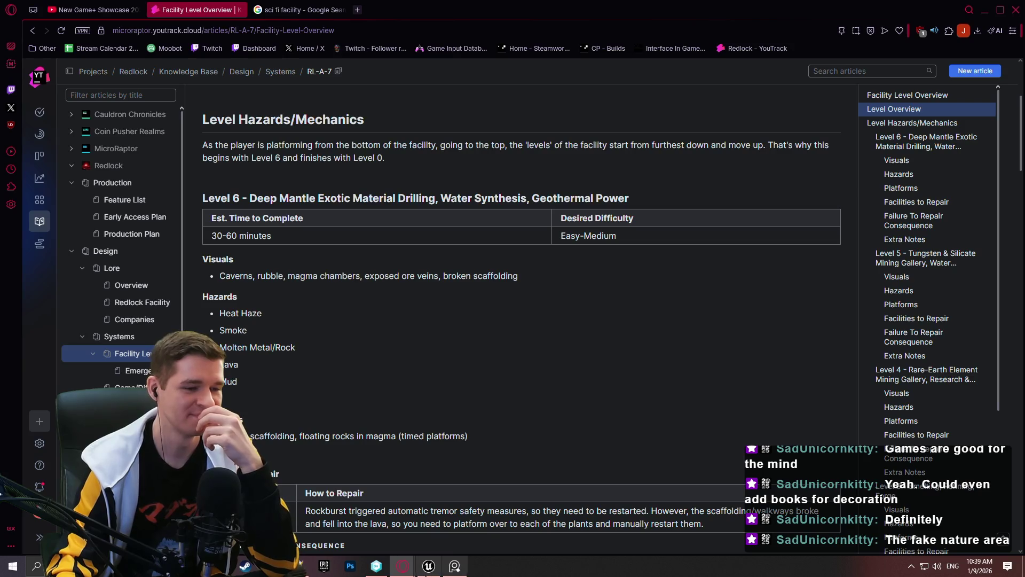
mouse_move(429, 566)
click(298, 566)
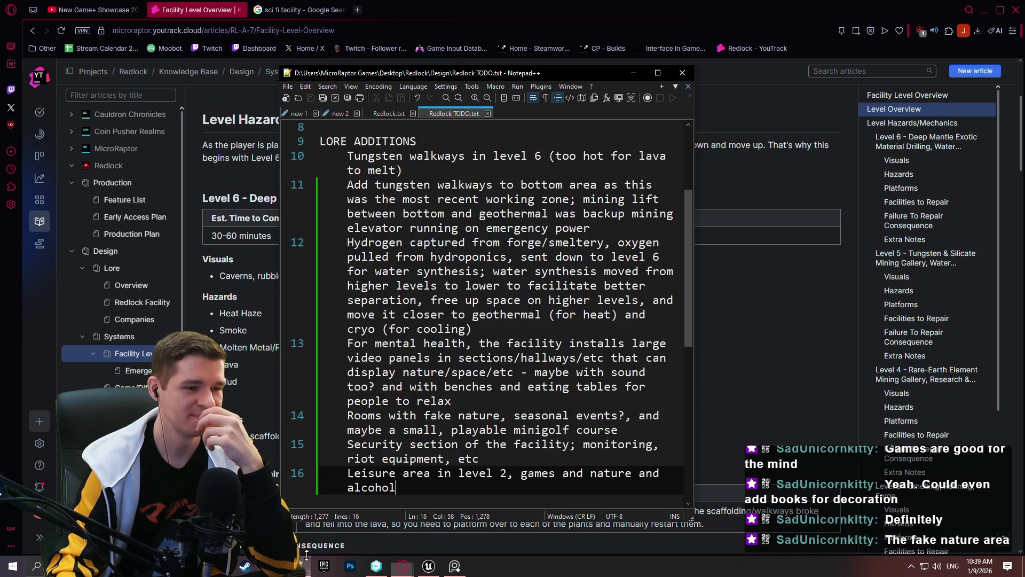
Switch to the unsaved 'new 2' note listing gas containers, pipes and water storage.
click(325, 112)
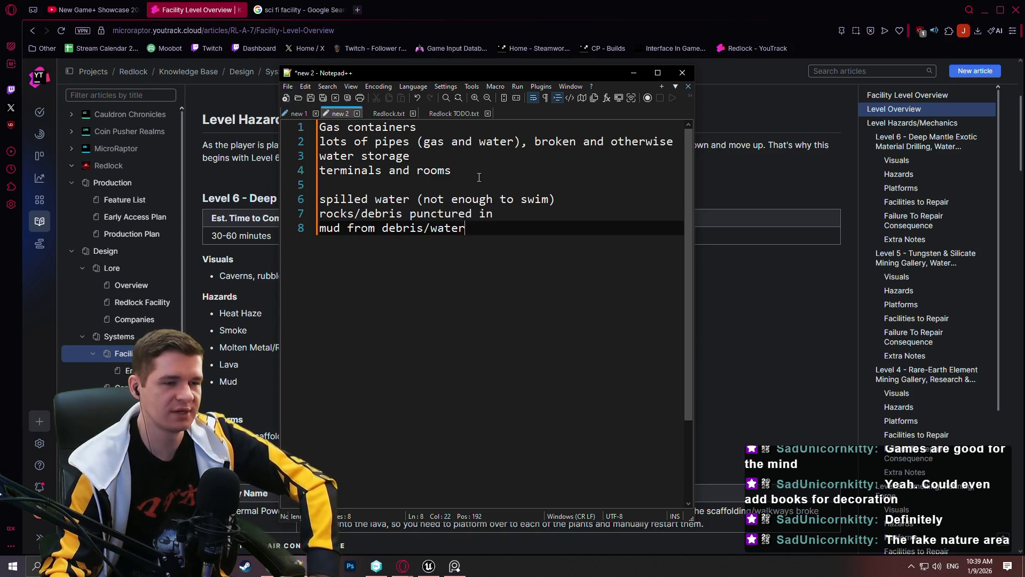
Finish the terminals and rooms line with '(testing, monitoring)'.
click(453, 172)
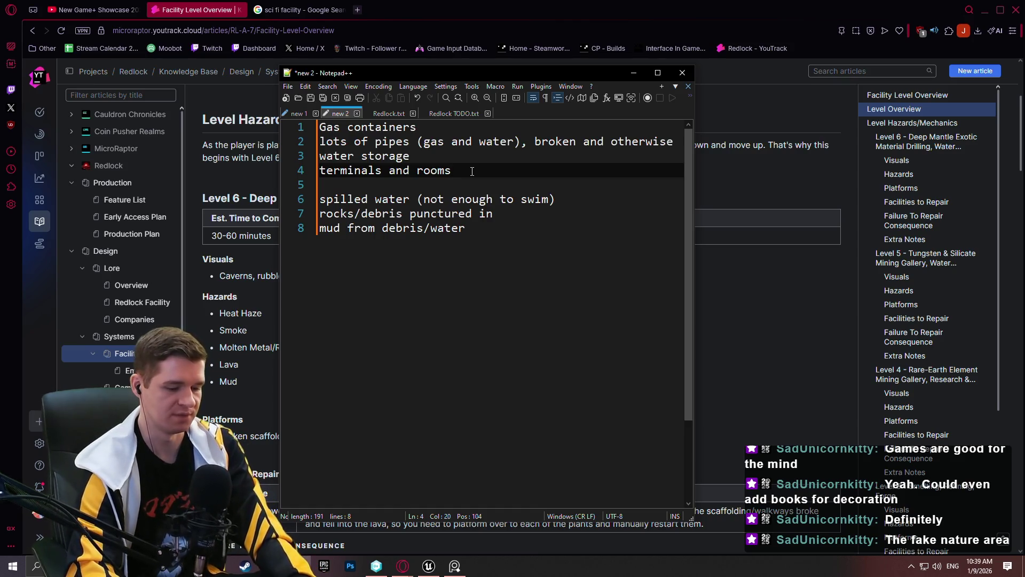
text( (tes)
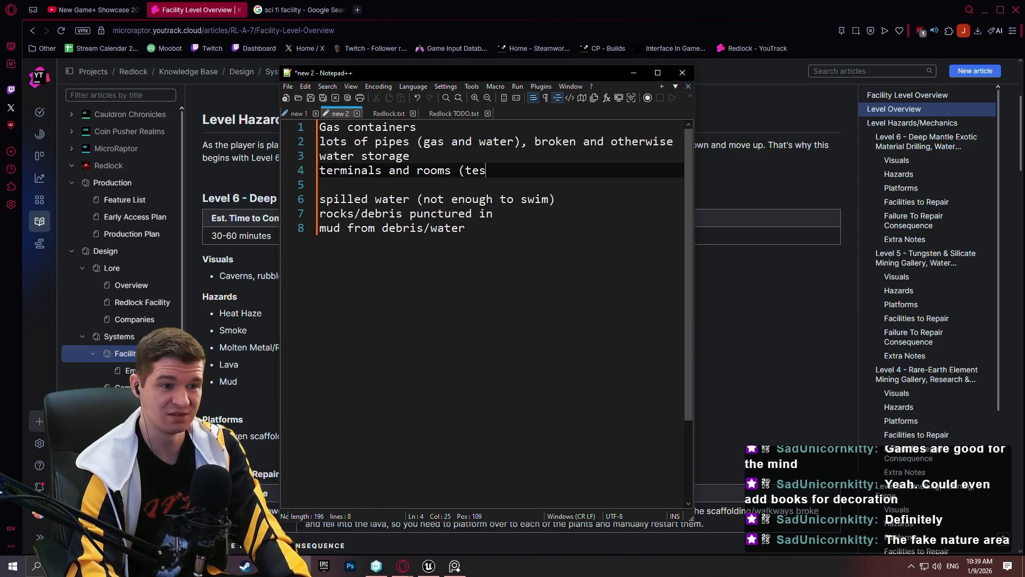
text(ting,)
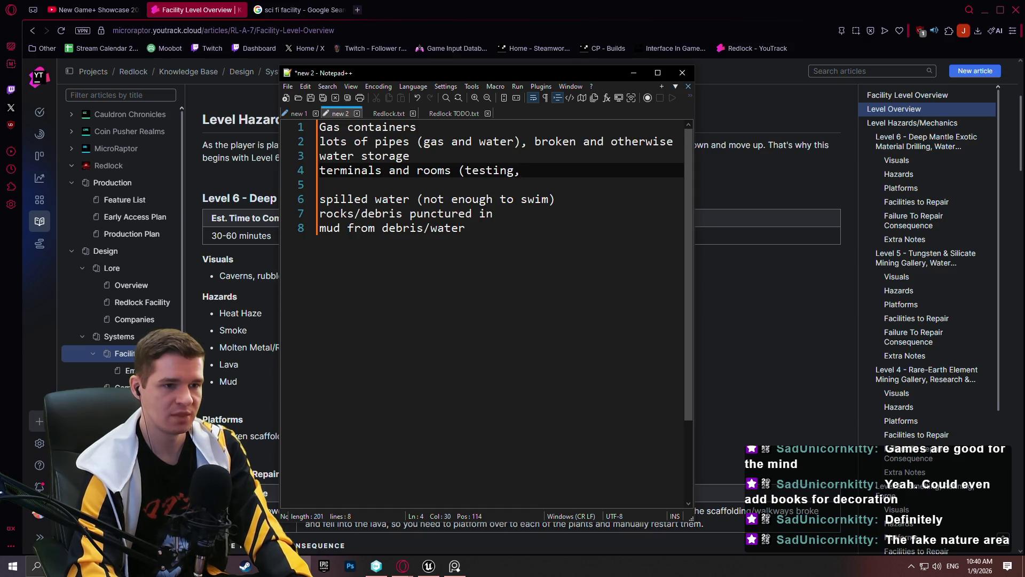
key(BackSpace)
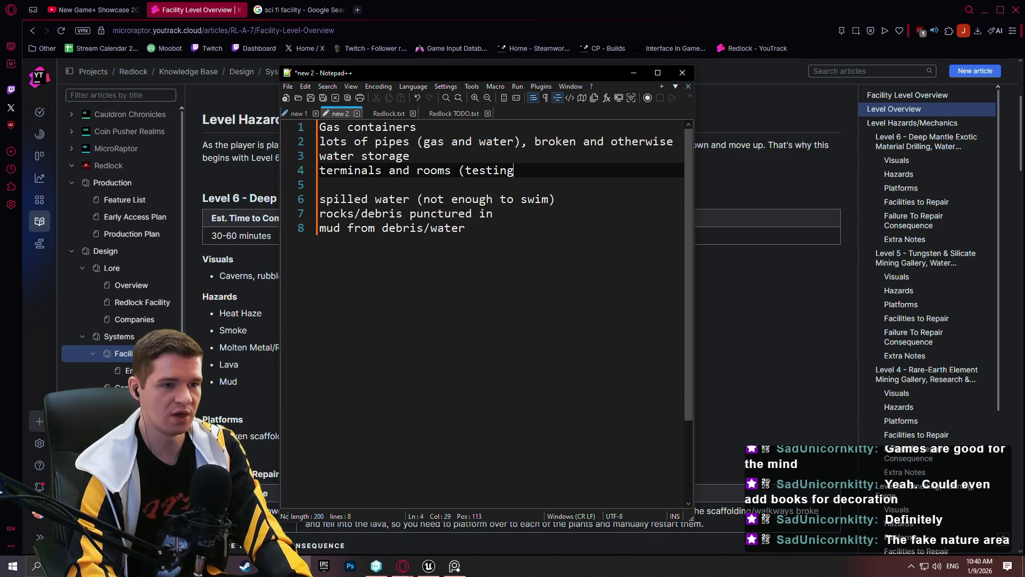
text(, m)
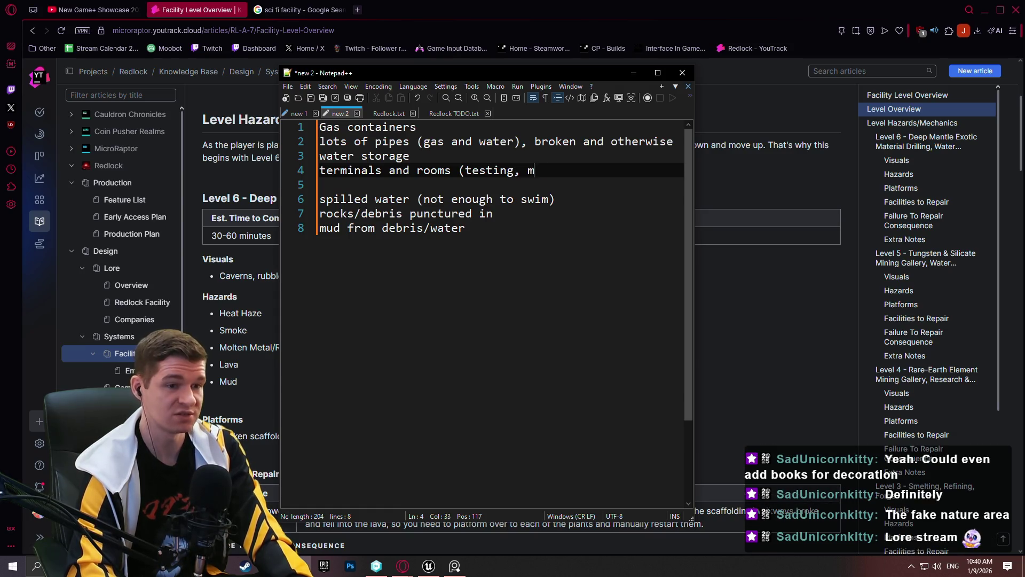
text(onitoring)
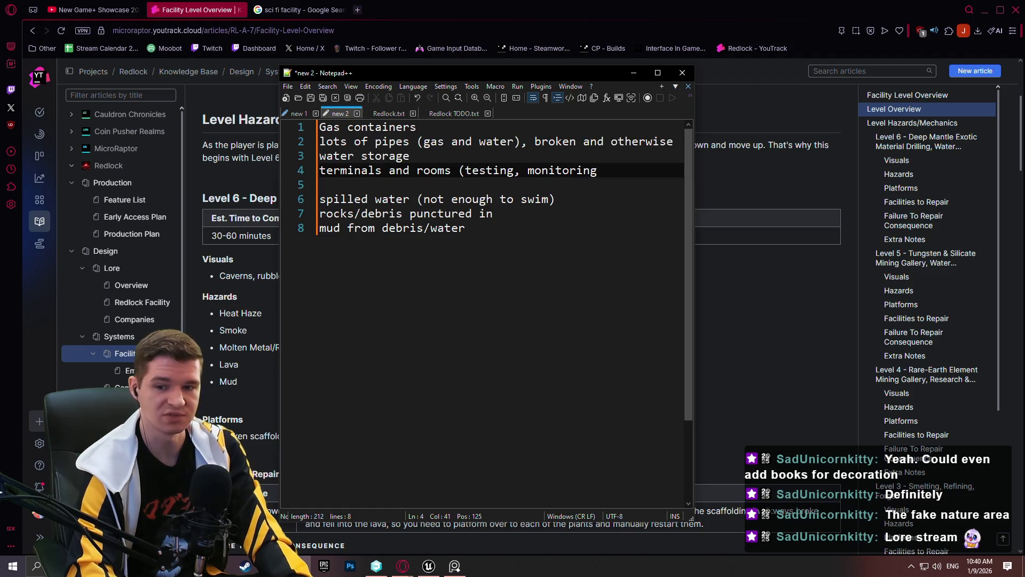
text())
Add a line below water storage: 'Excess steam from geothermal plant heats water'.
key(Up)
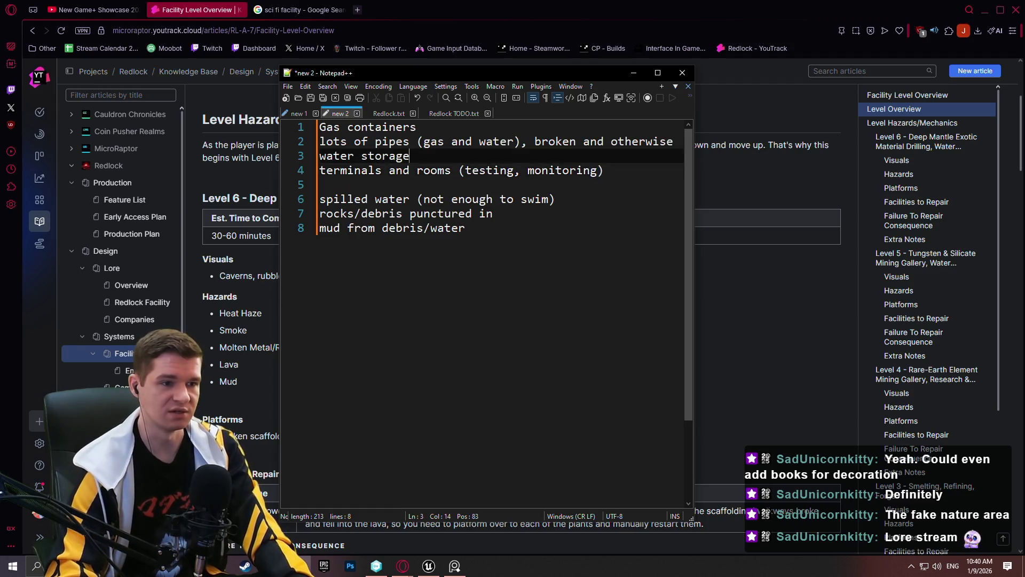
key(Return)
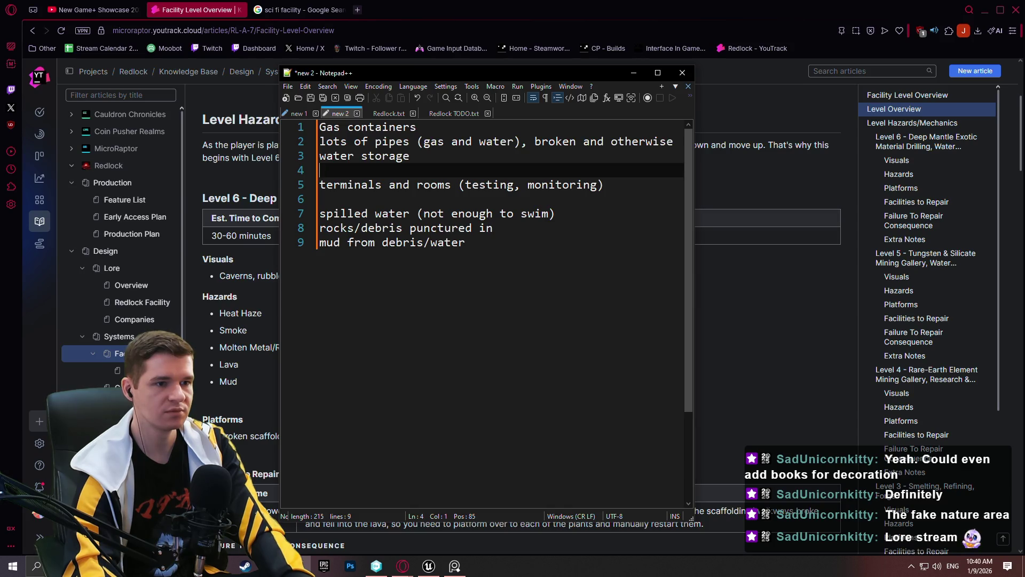
text(Steam fro)
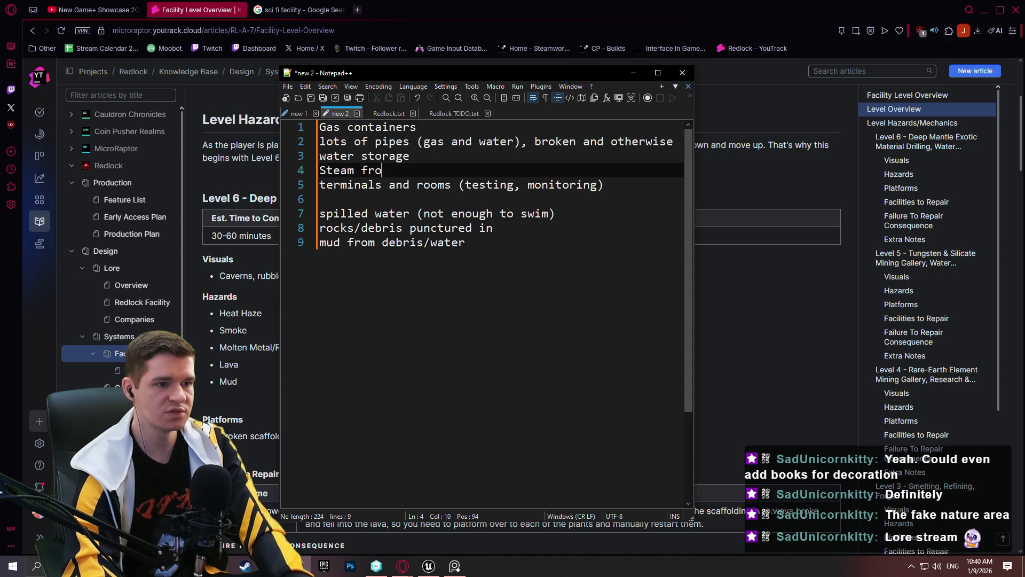
text(m geothermal)
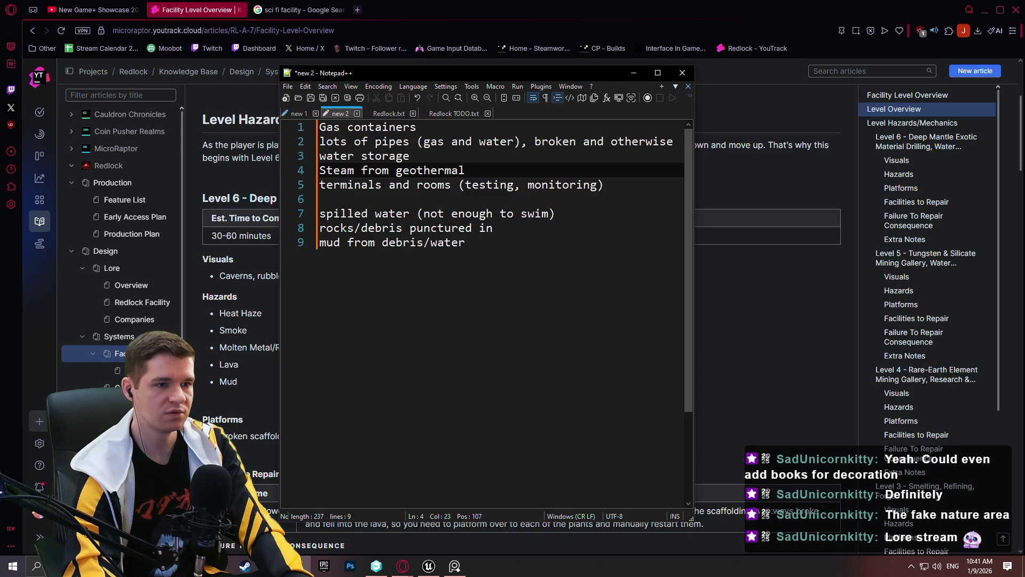
click(361, 170)
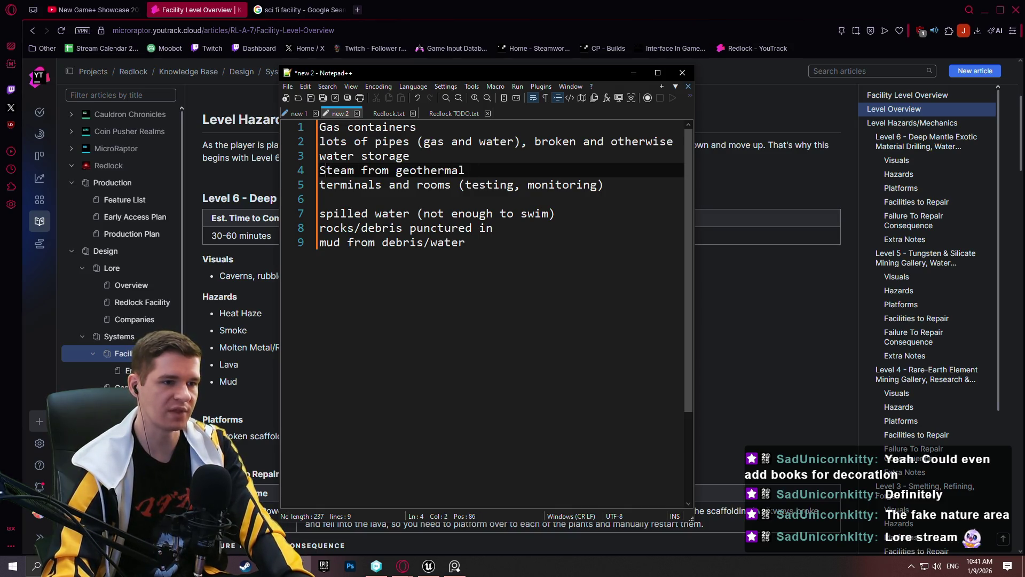
key(BackSpace)
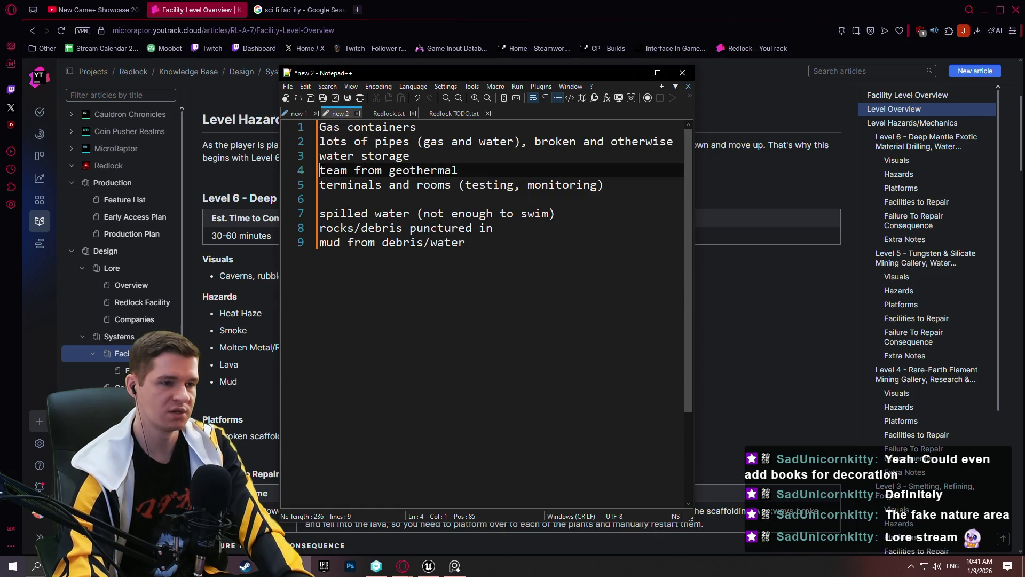
text(Excess s)
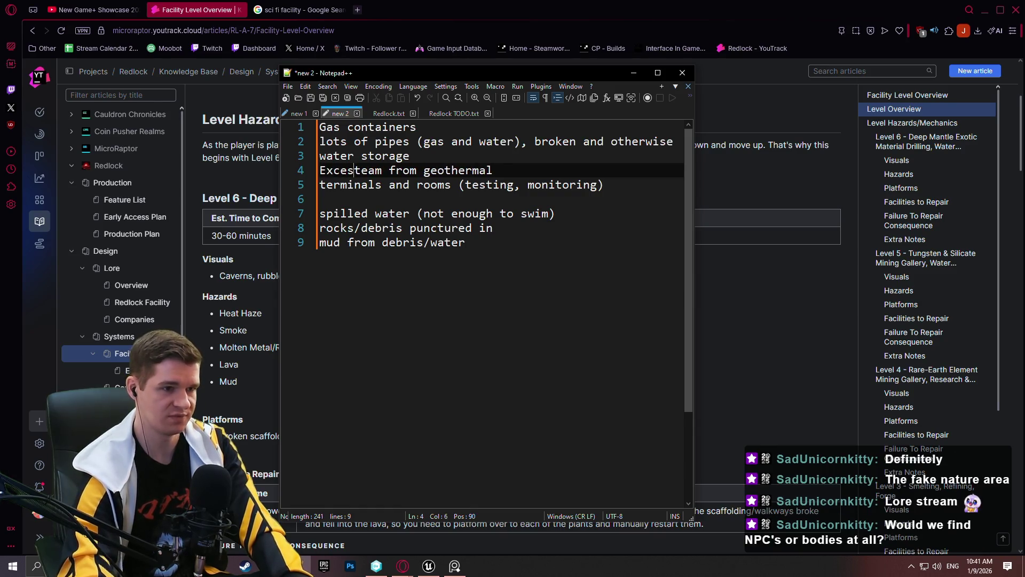
key(End)
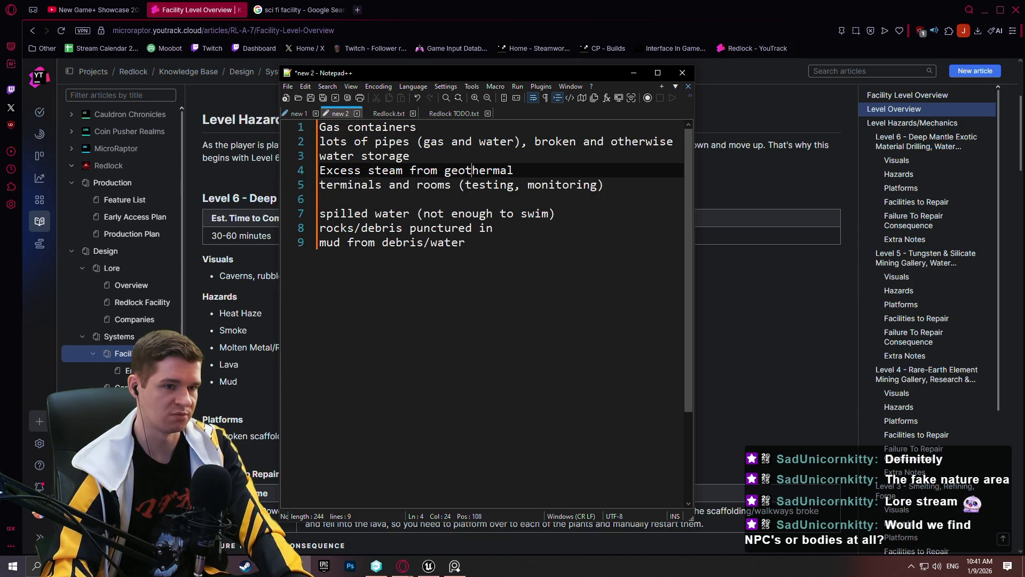
text( pl)
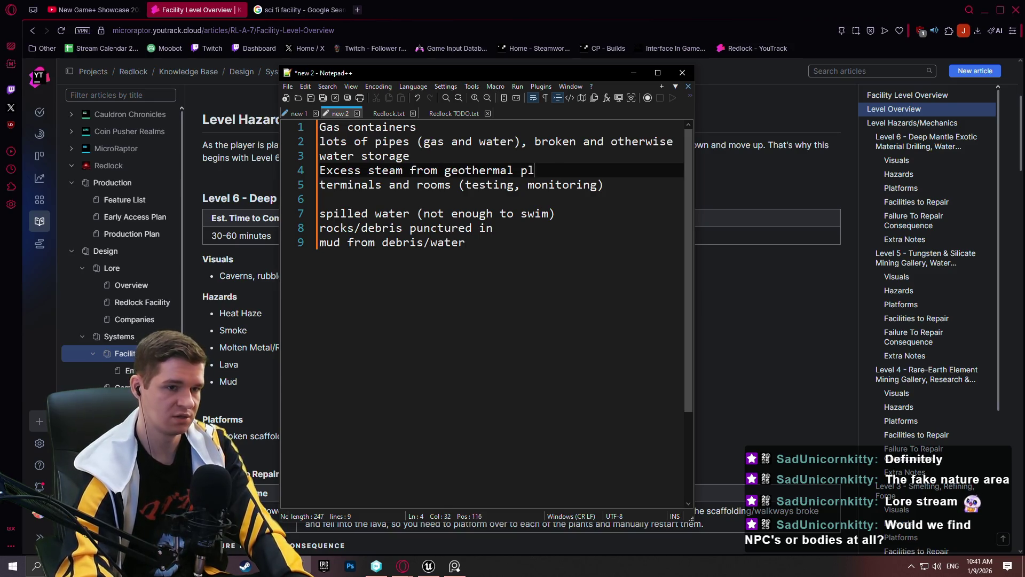
text(ant heats water)
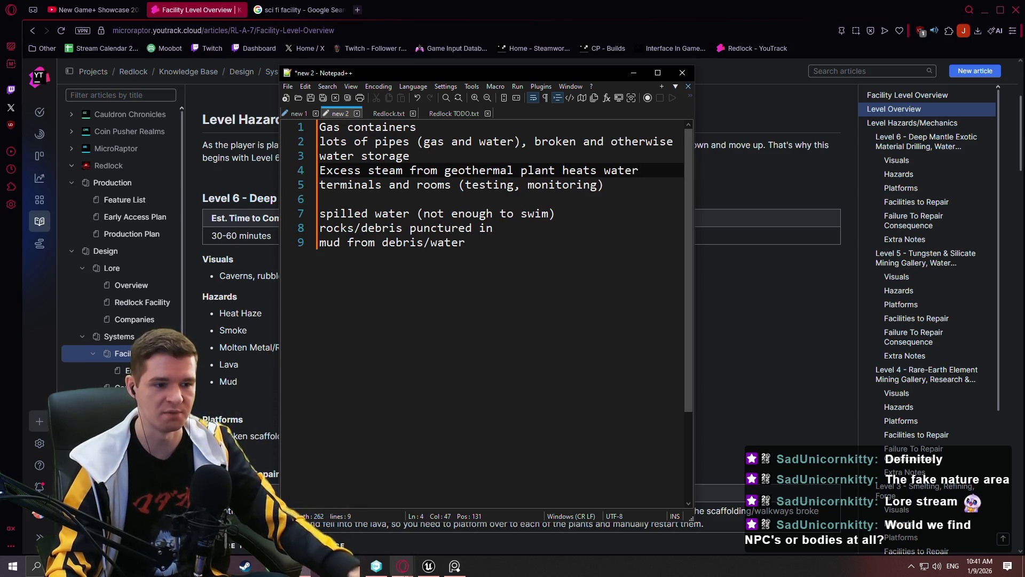
Switch to Unreal Engine and fly the camera around the brown and yellow blockout.
click(429, 566)
scroll(577, 342, up, 2)
mouse_move(604, 361)
mouse_down()
mouse_move(480, 267)
mouse_move(513, 251)
mouse_move(489, 259)
mouse_up()
scroll(492, 278, up, 2)
drag(633, 334, 633, 335)
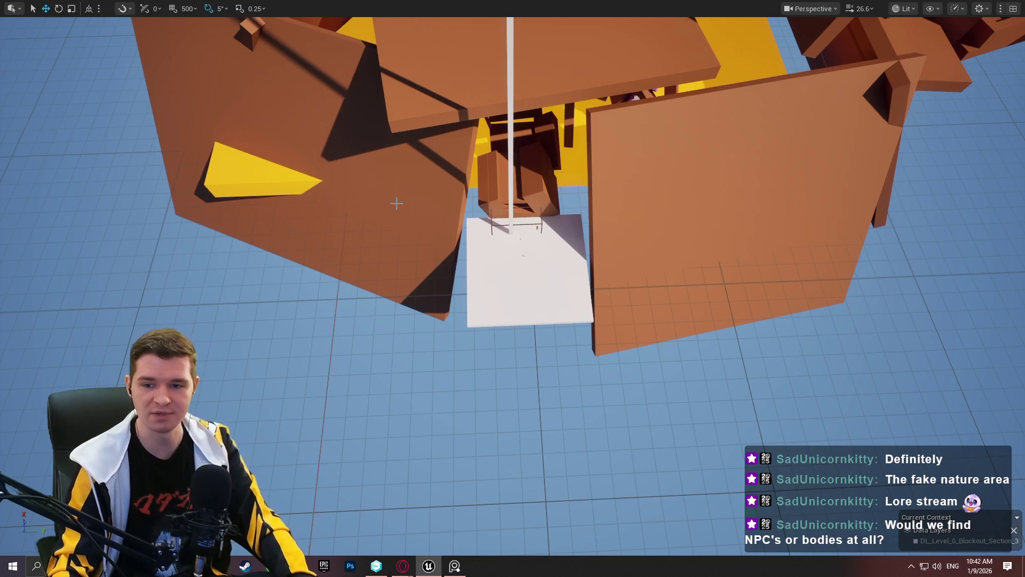
mouse_move(530, 188)
mouse_down()
mouse_move(550, 192)
mouse_move(550, 107)
mouse_move(550, 160)
mouse_move(539, 123)
mouse_move(534, 171)
mouse_move(539, 150)
mouse_move(544, 160)
mouse_move(392, 381)
mouse_move(371, 341)
mouse_up()
Save All with the data layer asset checked out, restore immersive mode, and return to the notes.
key(F11)
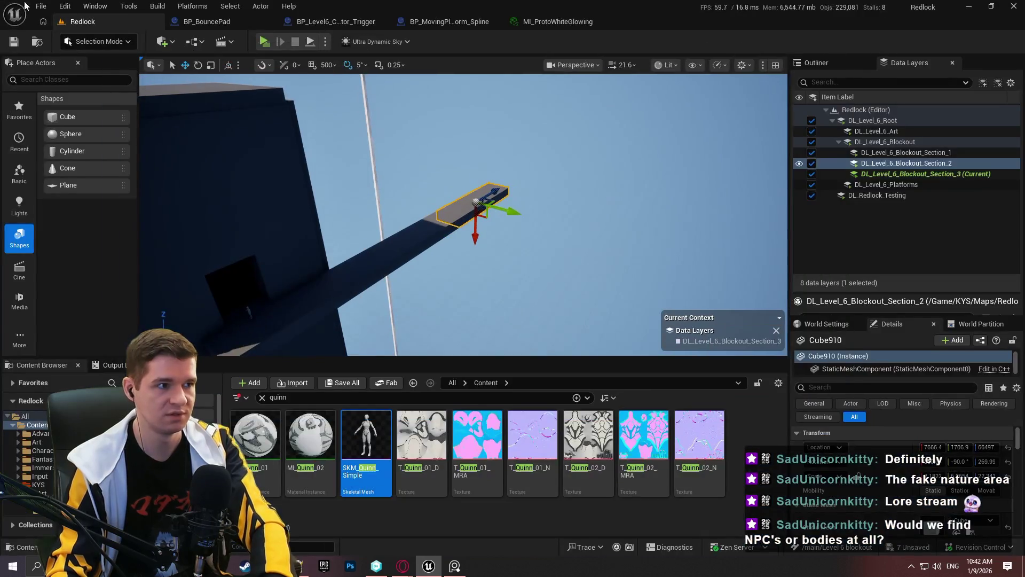
click(41, 6)
click(99, 155)
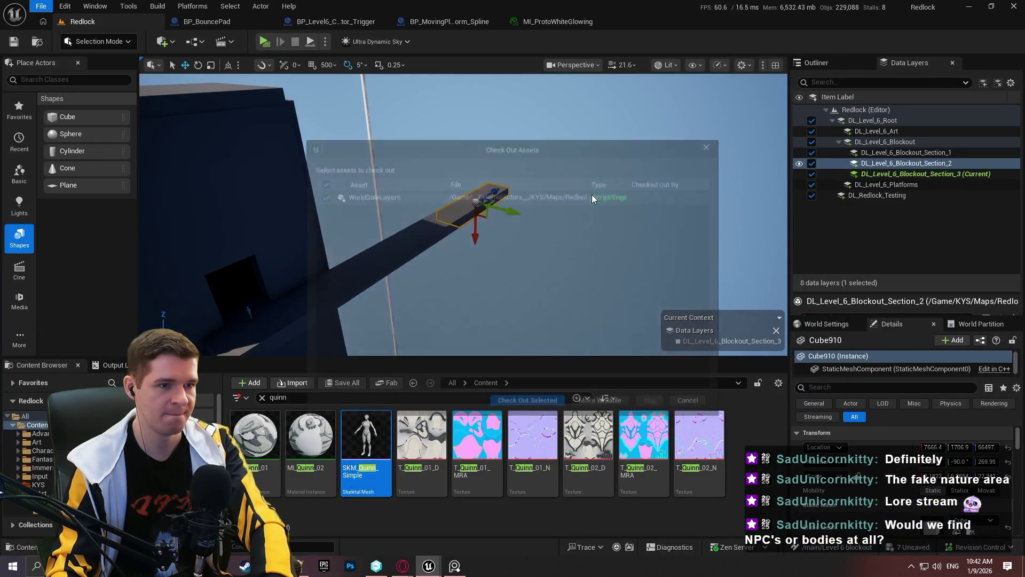
click(542, 405)
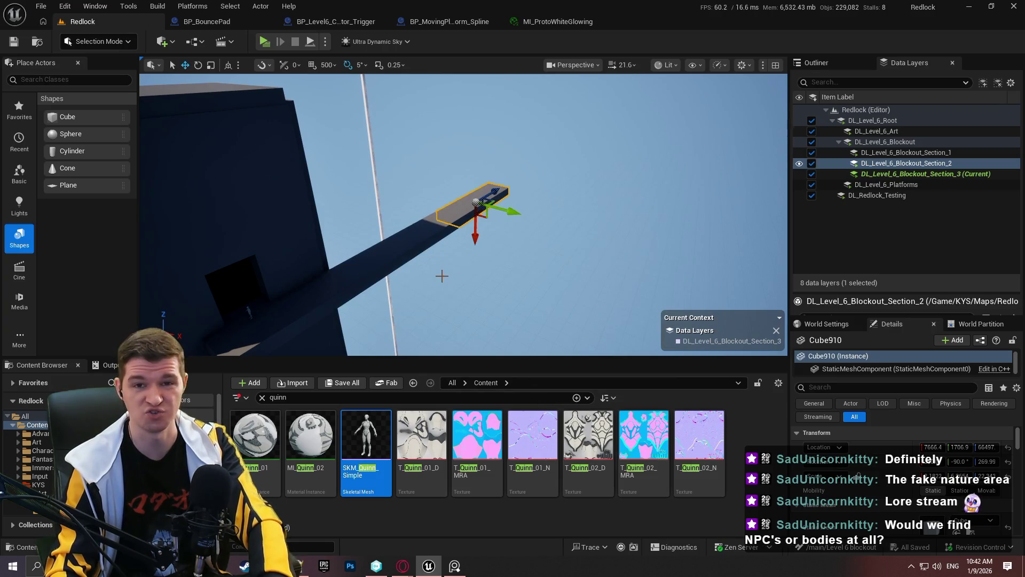
drag(442, 275, 425, 257)
key(F11)
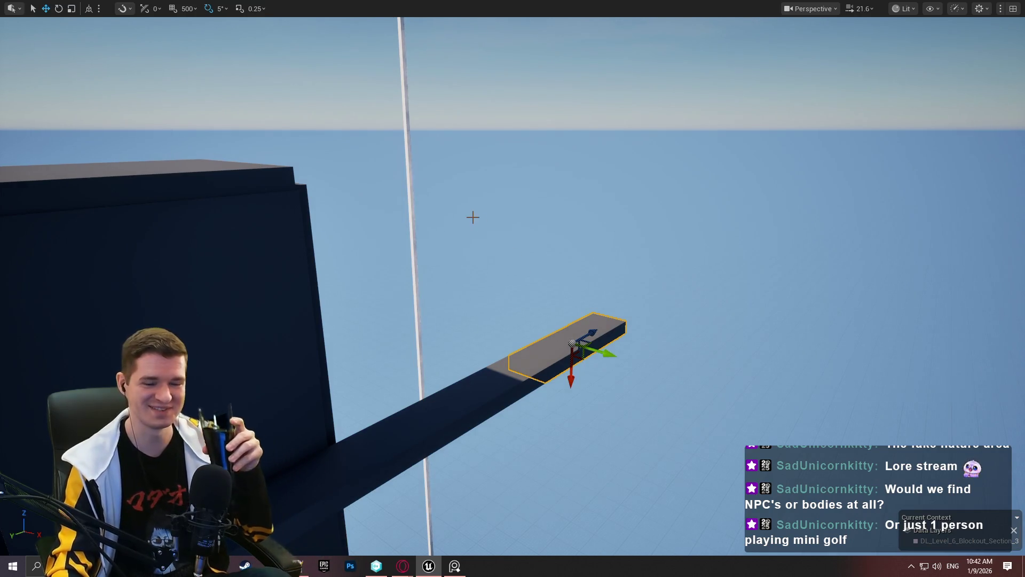
click(299, 566)
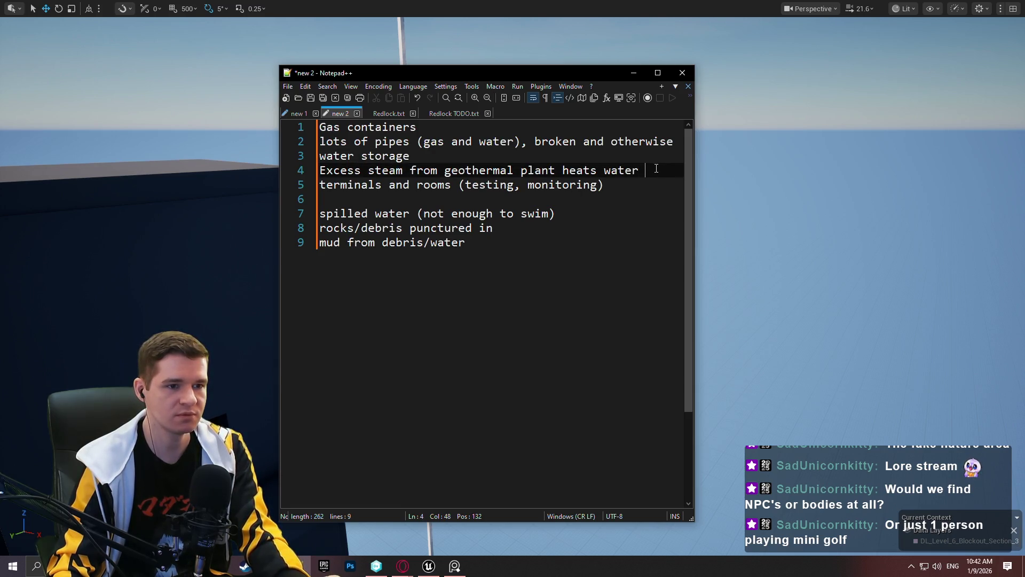
Add 'Cryo pumped in from level 5 cools' and move both water-temperature lines below the terminals line.
key(Return)
text(Cry)
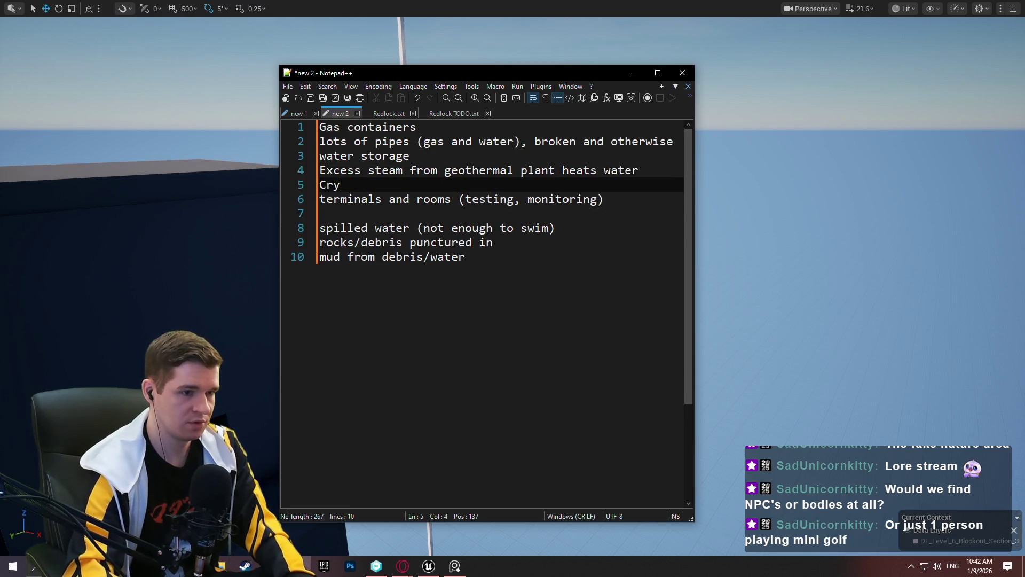
text(o pumped)
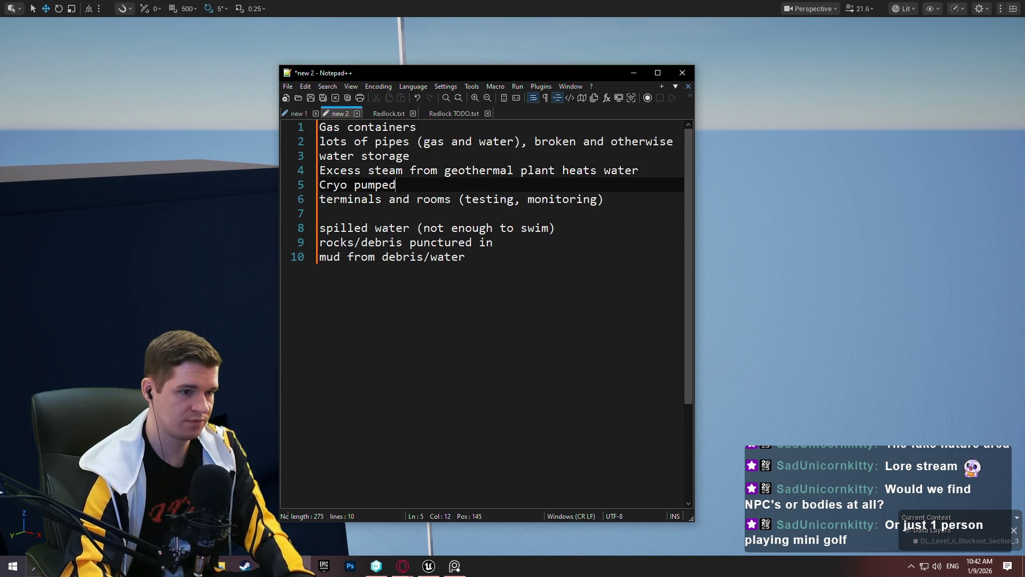
text( in from level 5 )
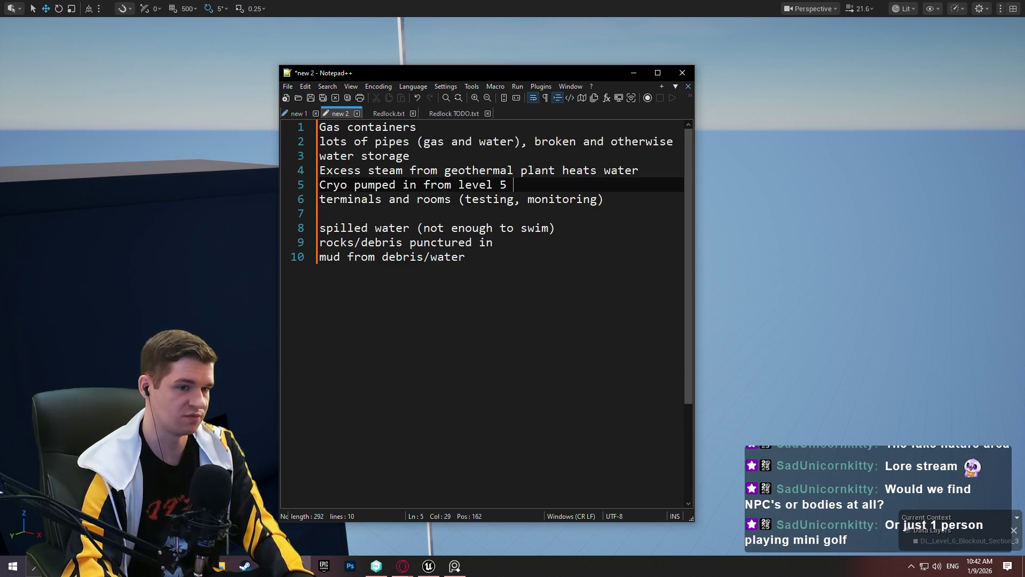
text(cools)
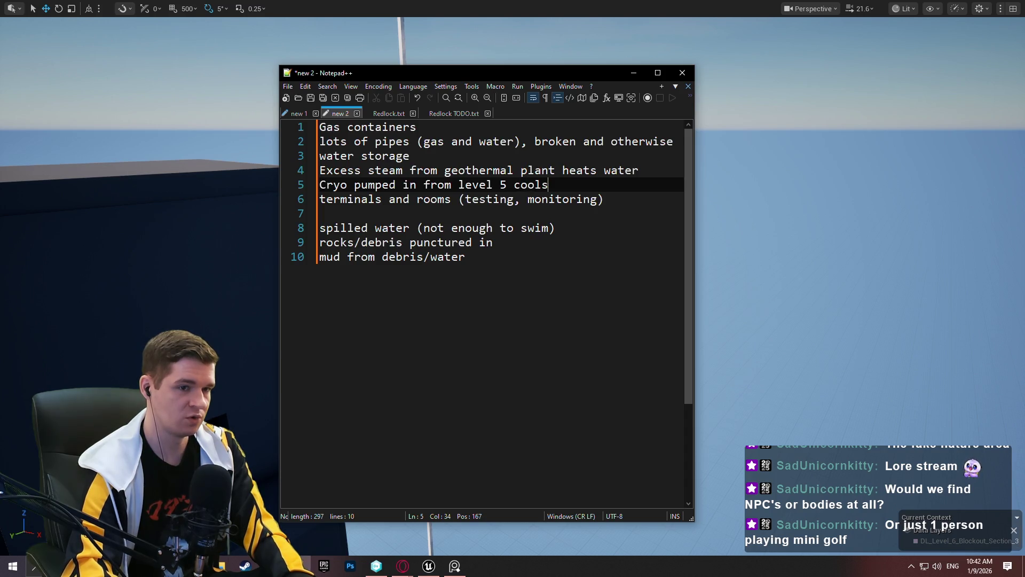
drag(580, 185, 585, 161)
key(Delete)
click(627, 170)
key(Return)
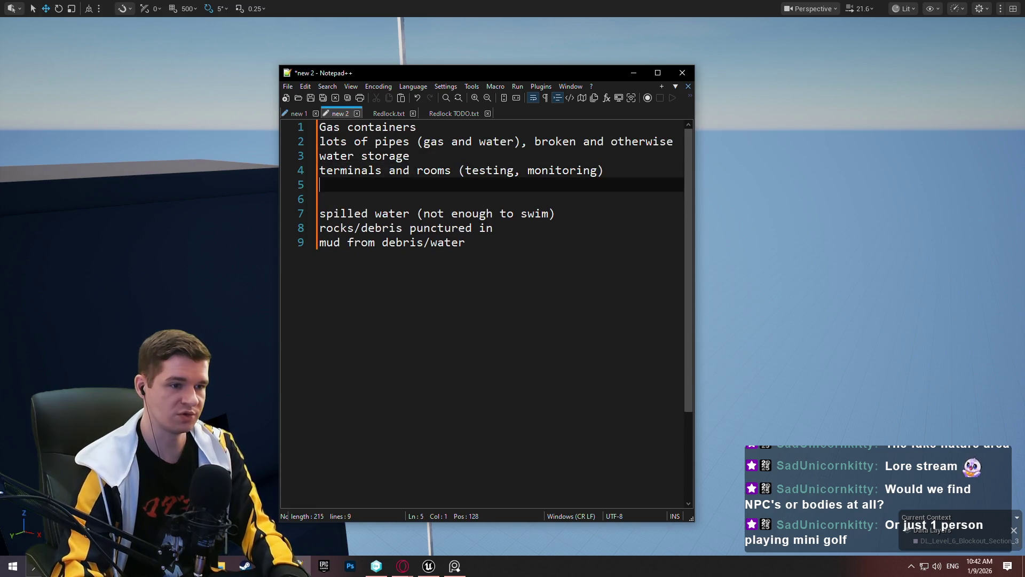
key(ctrl+v)
Append '(at least 2 tanks, one hot and one cold)' to the water storage line and save.
key(Up)
key(Up)
key(Up)
text((at least)
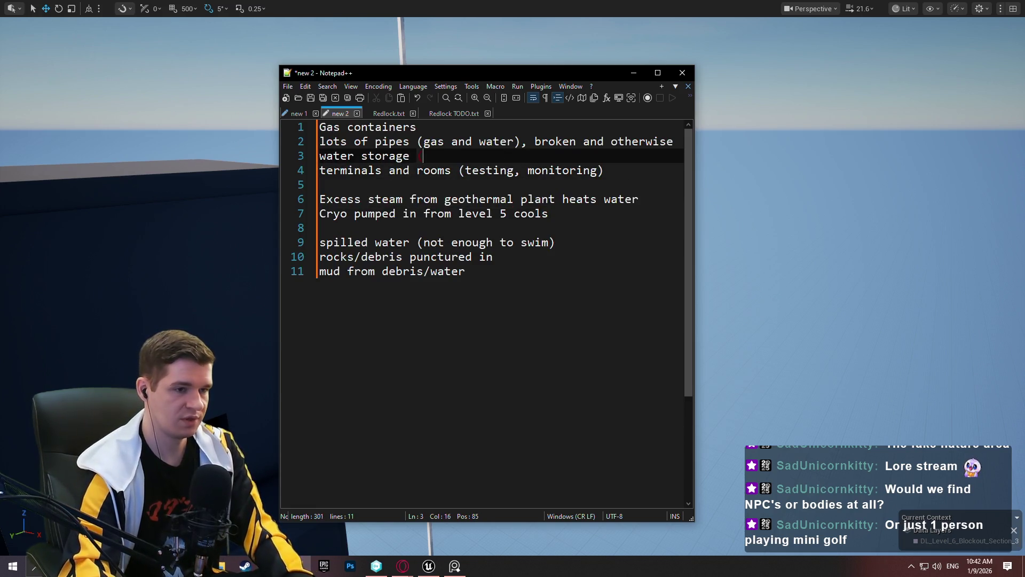
text( 2 tanks, one g)
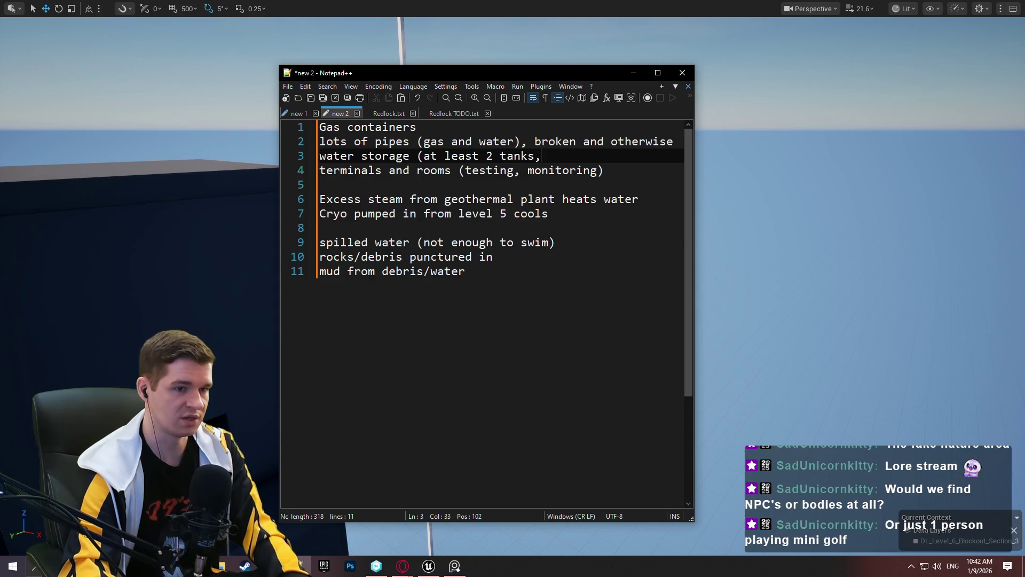
key(BackSpace)
text(hot)
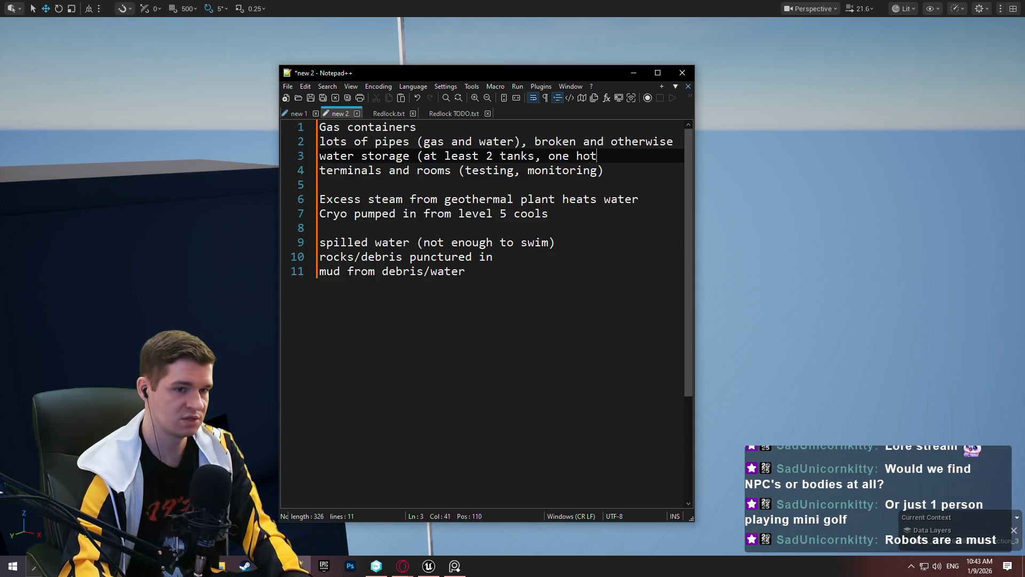
text( and one cold))
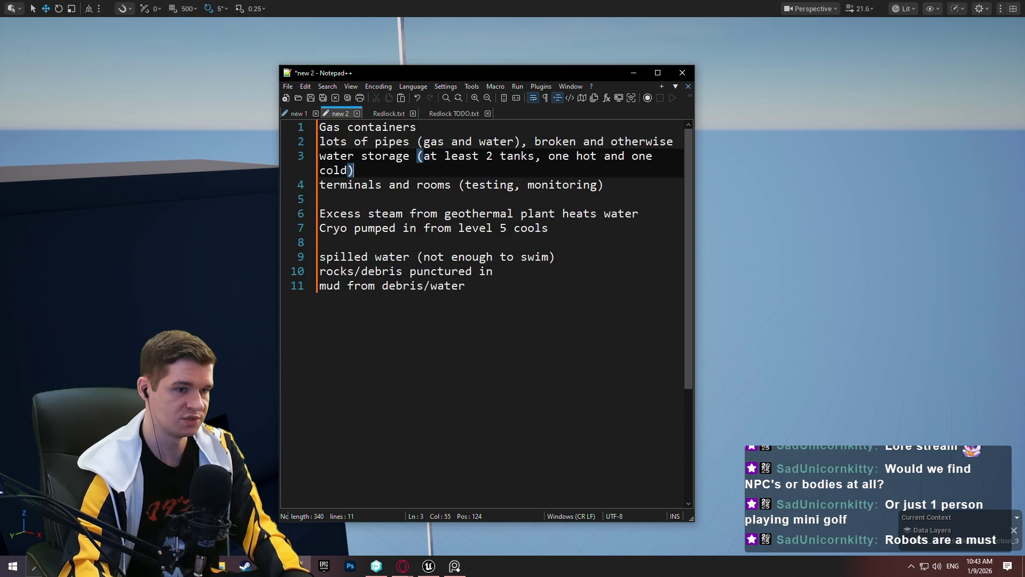
key(ctrl+s)
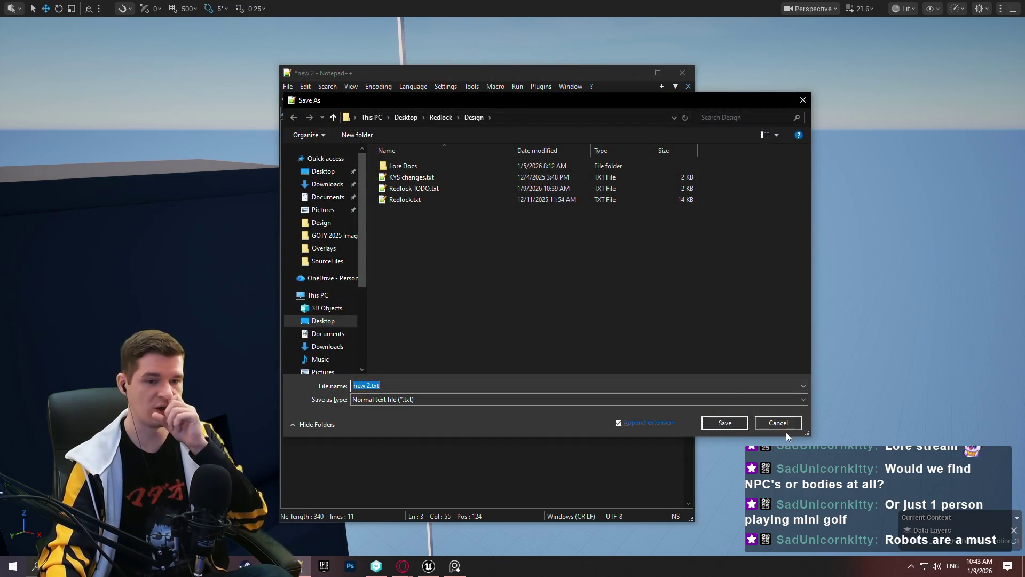
Leave the new 2 hazard note unsaved and open a blank new 3 document.
click(788, 423)
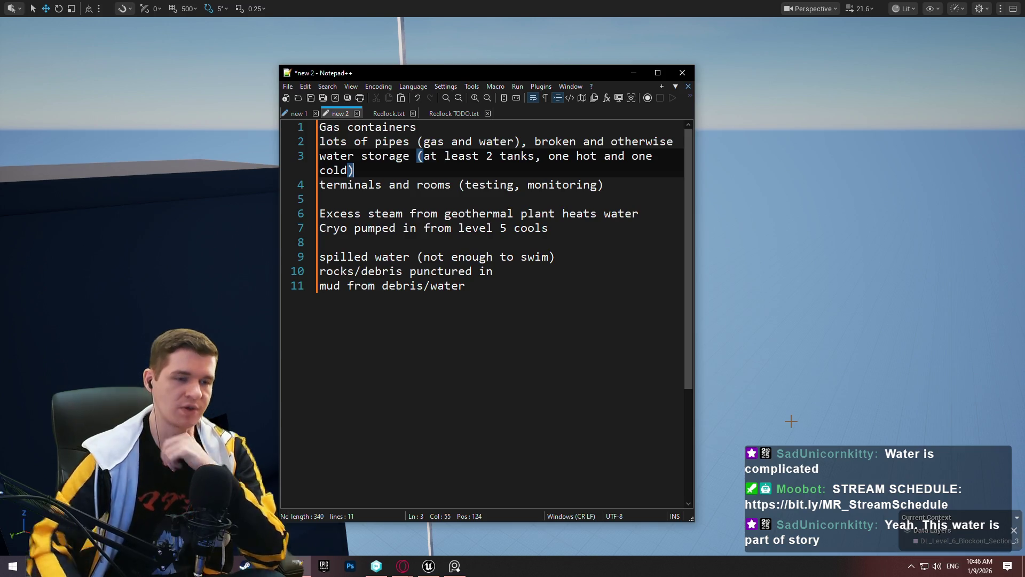
double_click(543, 110)
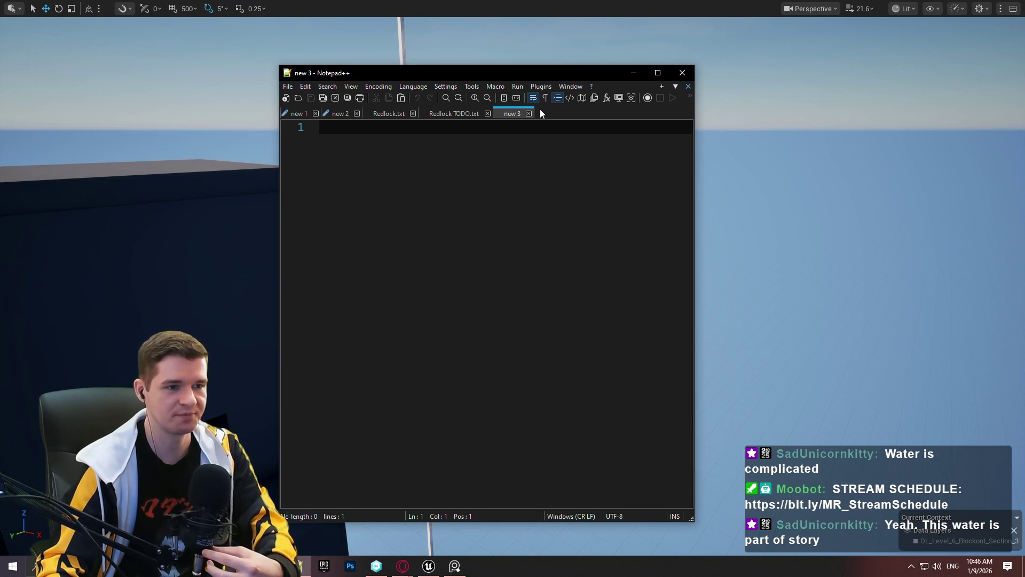
Title the new document 'Water Synthesis' and bring the YouTrack facility overview window forward.
text(Water S)
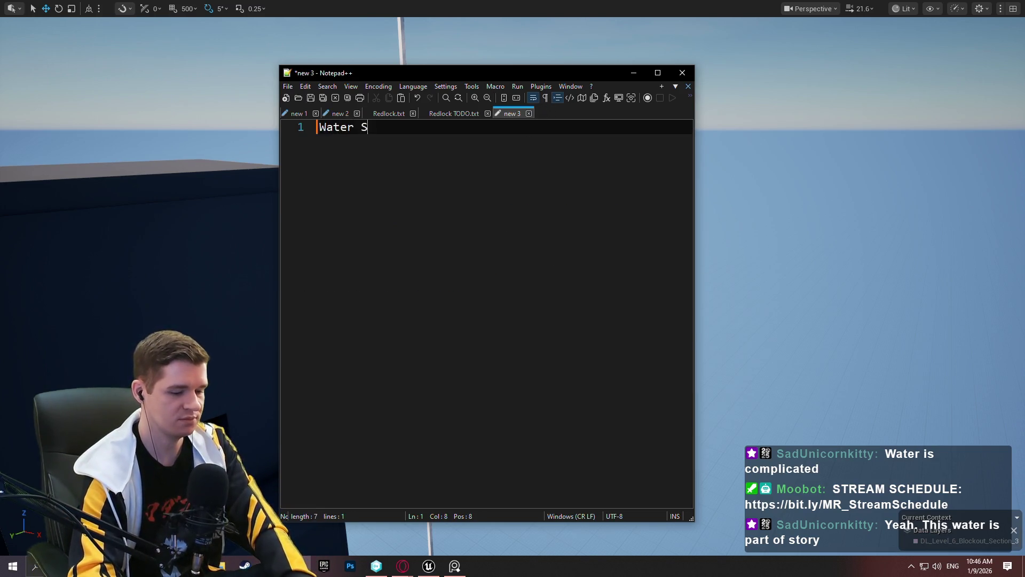
text(ynthesis)
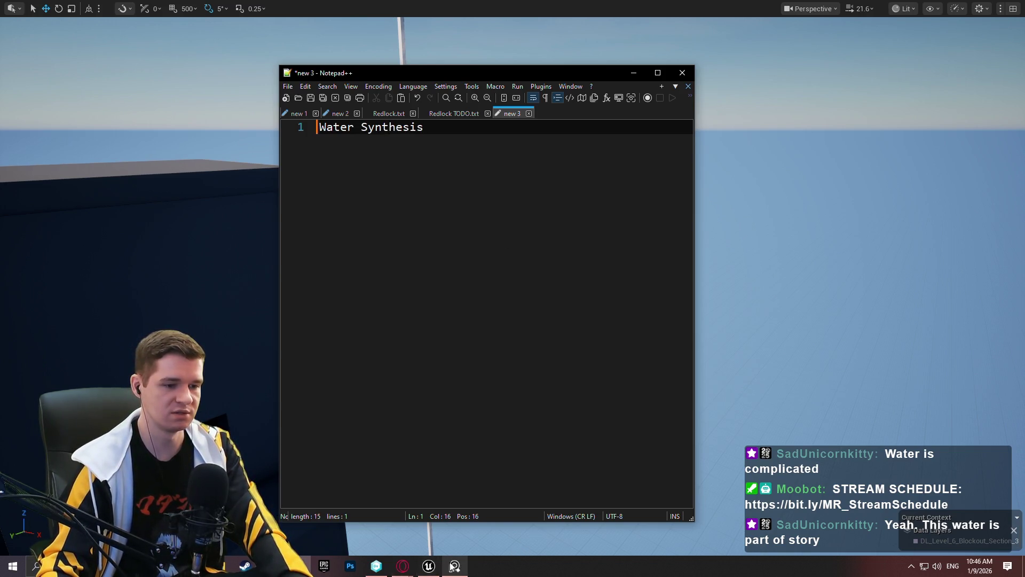
click(402, 566)
click(473, 535)
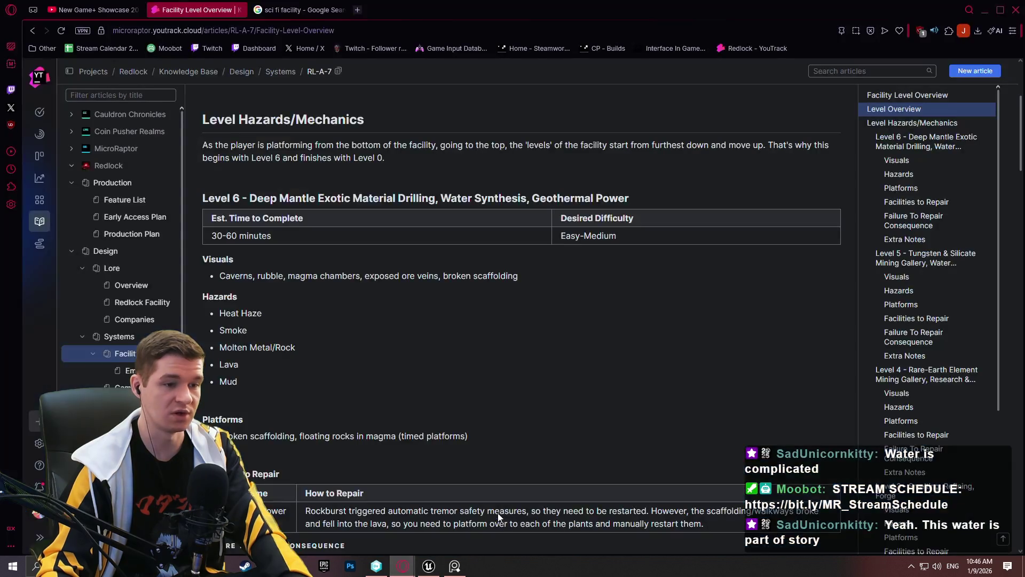
Read the Power section of YouTrack's Redlock Facility lore article, then minimise the browser.
click(136, 302)
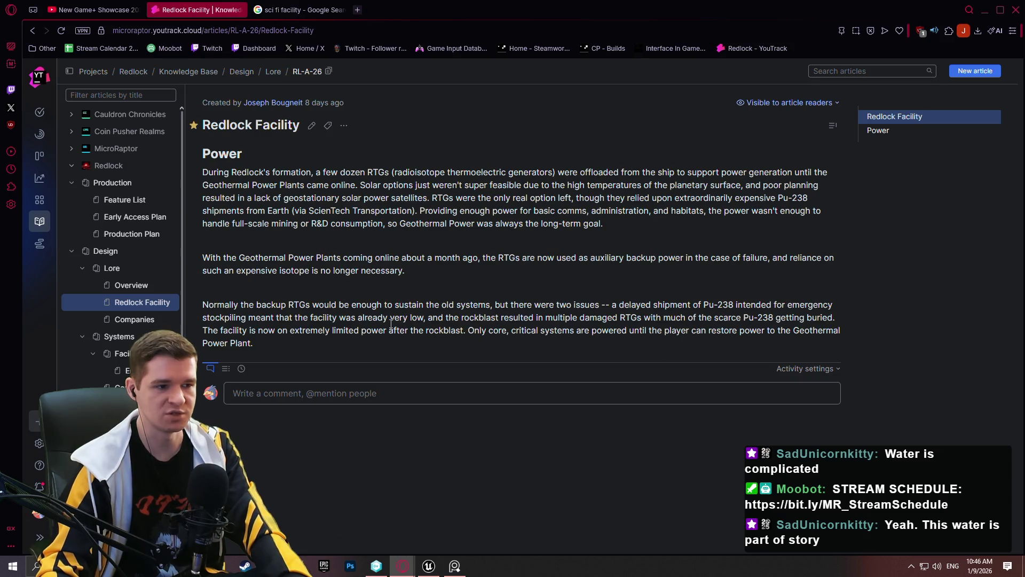
drag(256, 343, 204, 155)
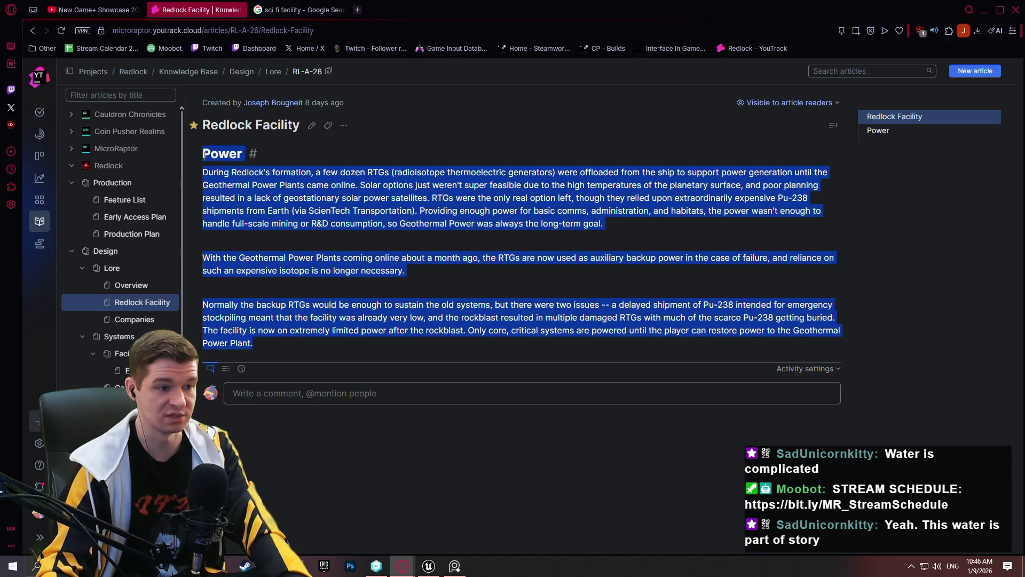
click(683, 167)
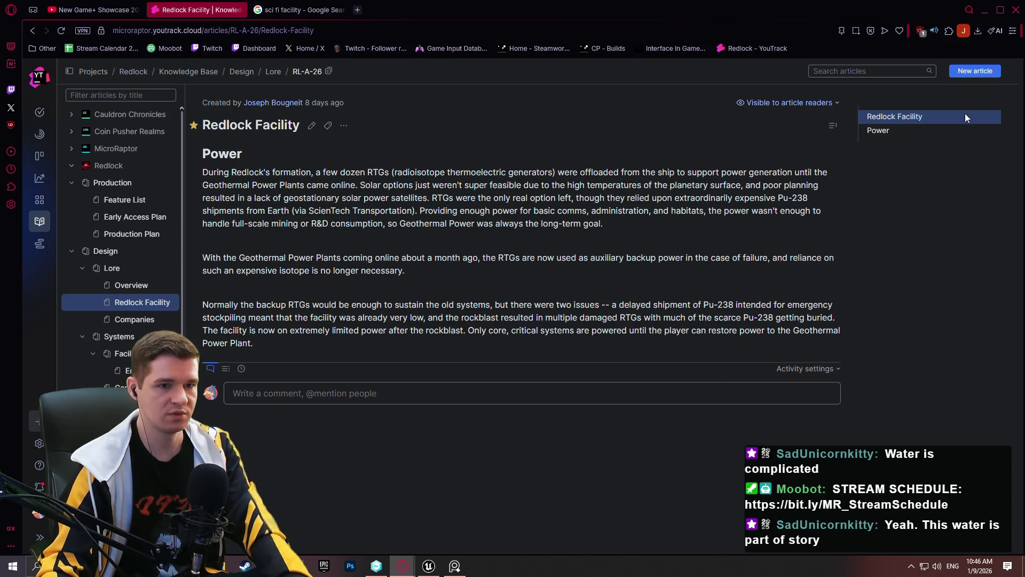
click(985, 10)
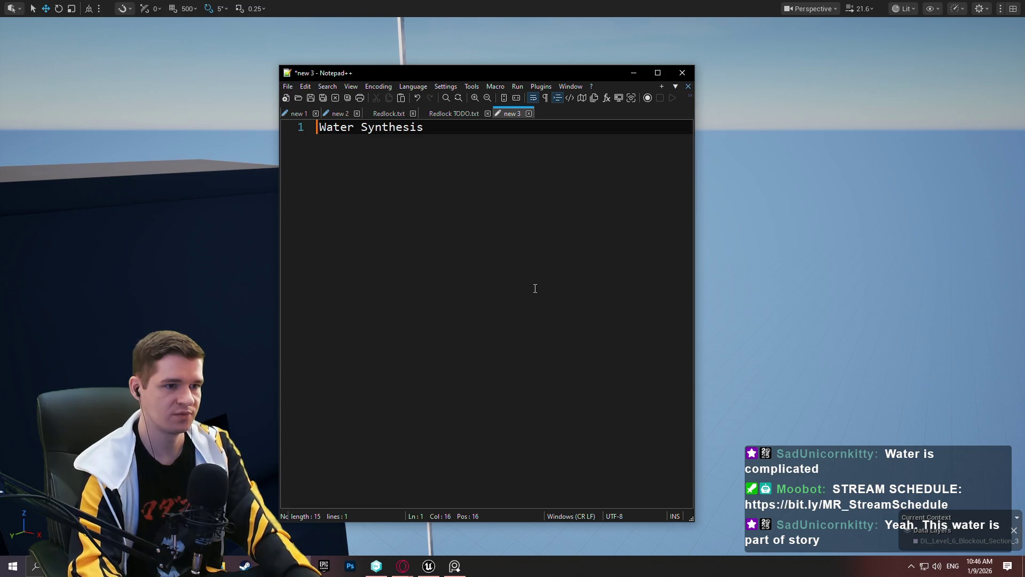
Start an indented line under the heading and locate the line 12 water synthesis note in Redlock TODO.txt.
key(Return)
key(Tab)
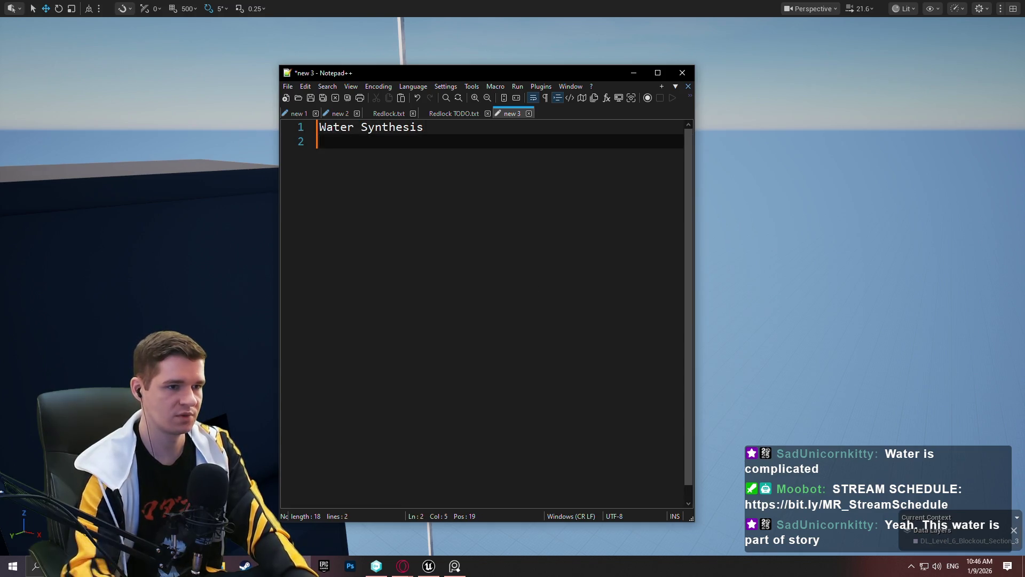
click(308, 113)
click(341, 114)
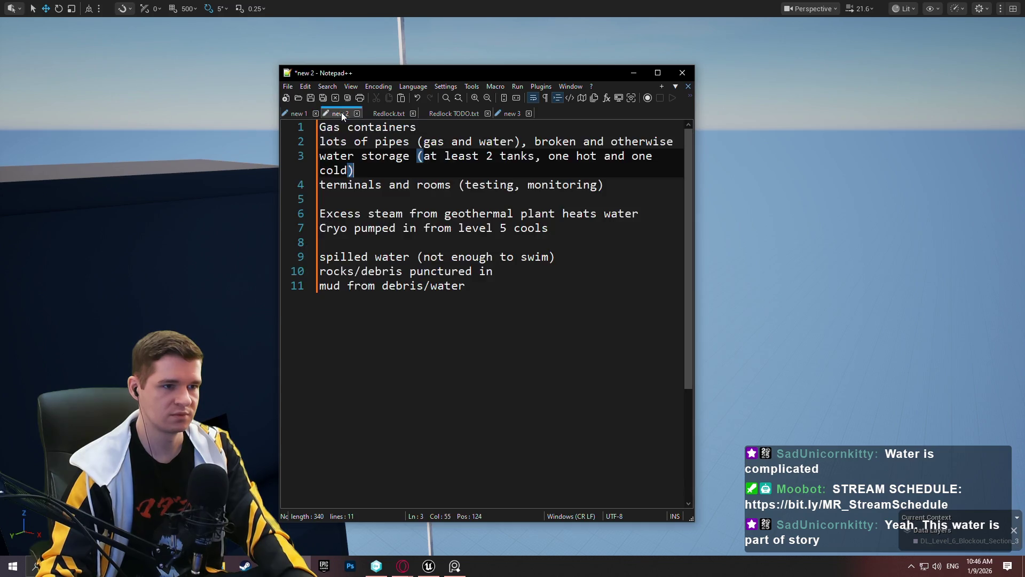
click(378, 112)
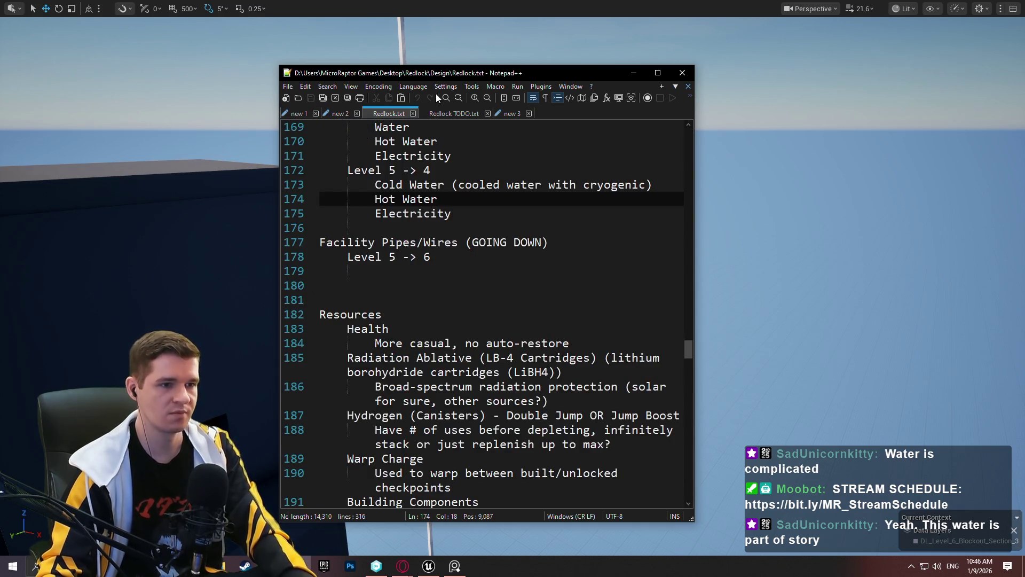
click(430, 111)
scroll(465, 310, down, 3)
scroll(465, 310, up, 1)
click(467, 313)
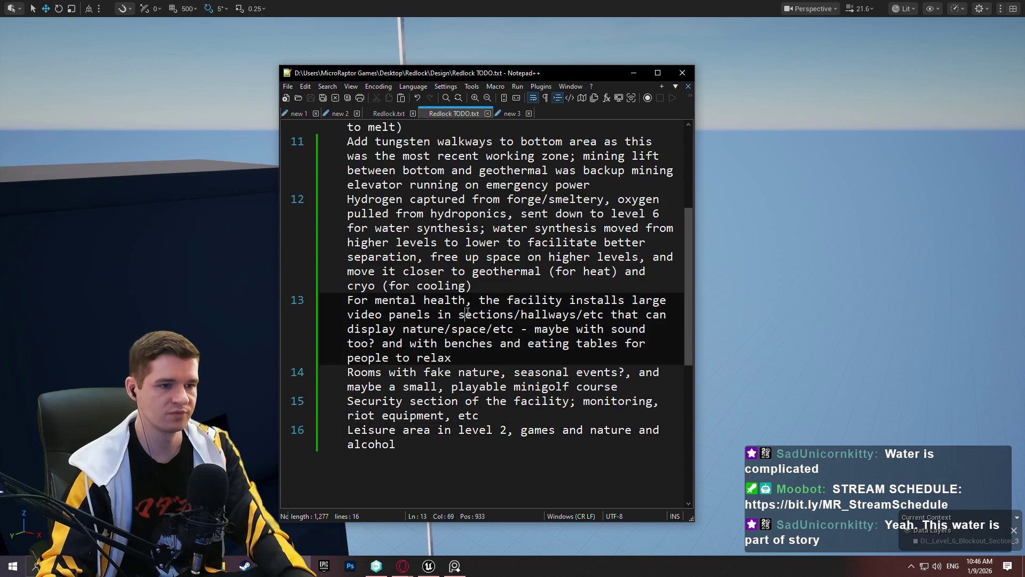
click(453, 243)
Copy the line 12 water synthesis note into the Water Synthesis document and add a line below.
mouse_move(474, 282)
mouse_down()
mouse_move(346, 214)
mouse_move(346, 199)
mouse_up()
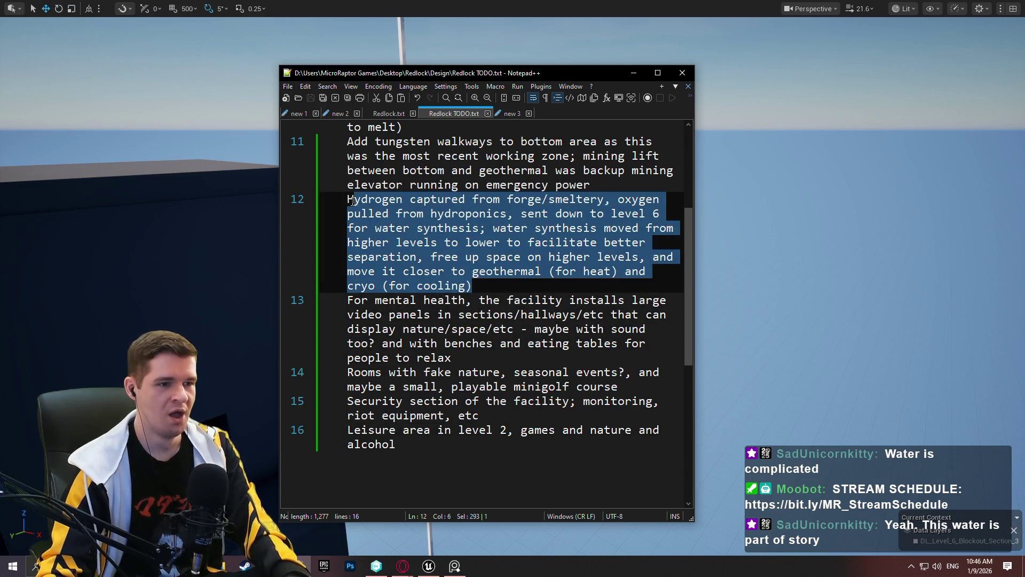
key(ctrl+c)
click(512, 113)
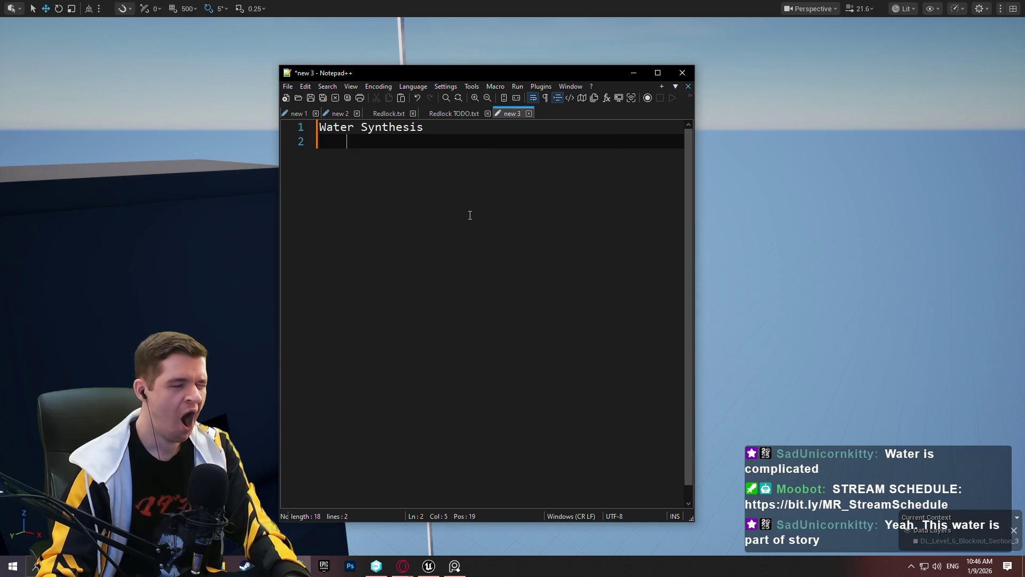
key(ctrl+v)
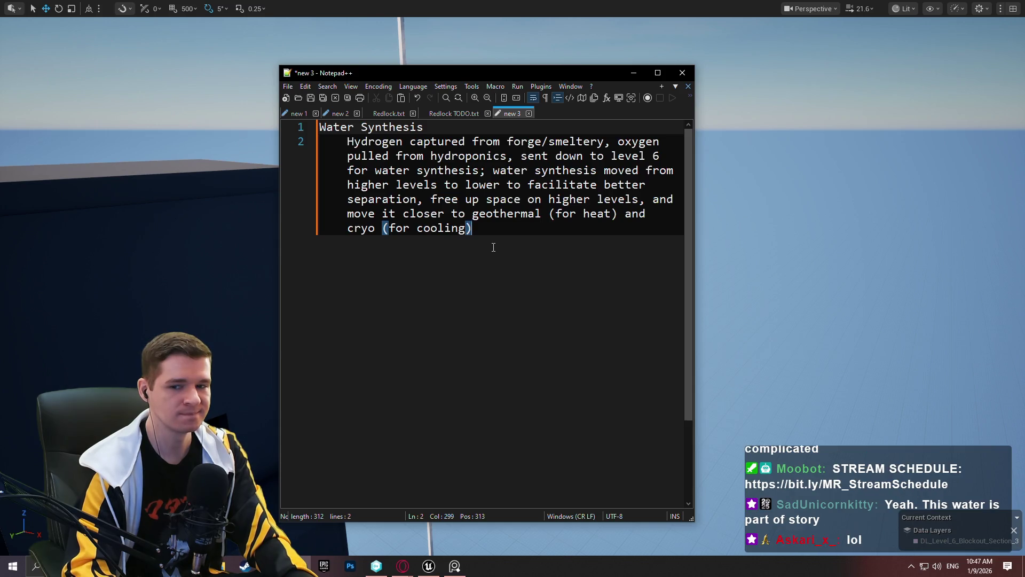
key(Return)
key(Return)
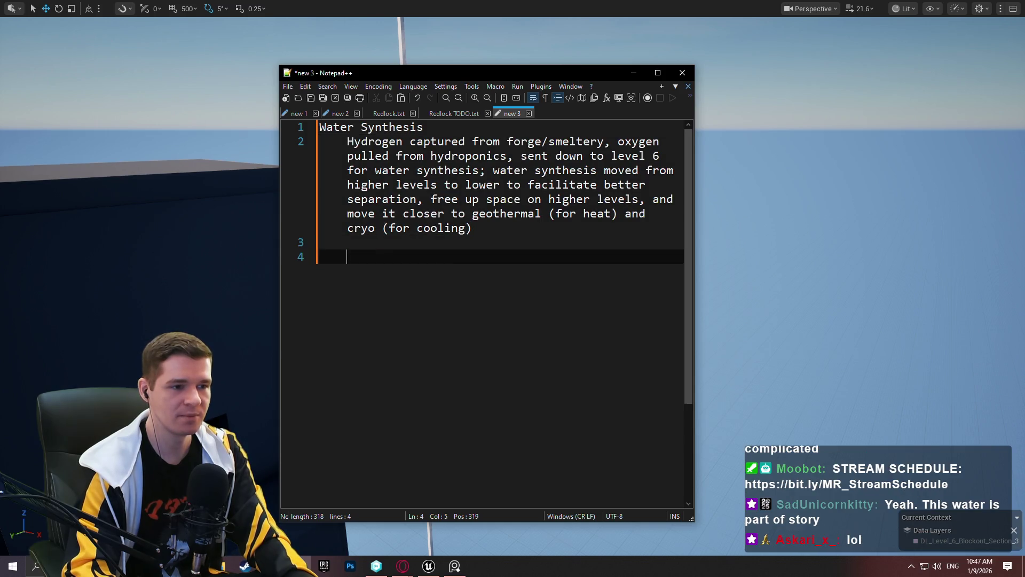
Write 'Water Synthesis produces completely clean water. As it's pumped upwards' on line 4.
text(Heat)
key(BackSpace)
key(BackSpace)
key(BackSpace)
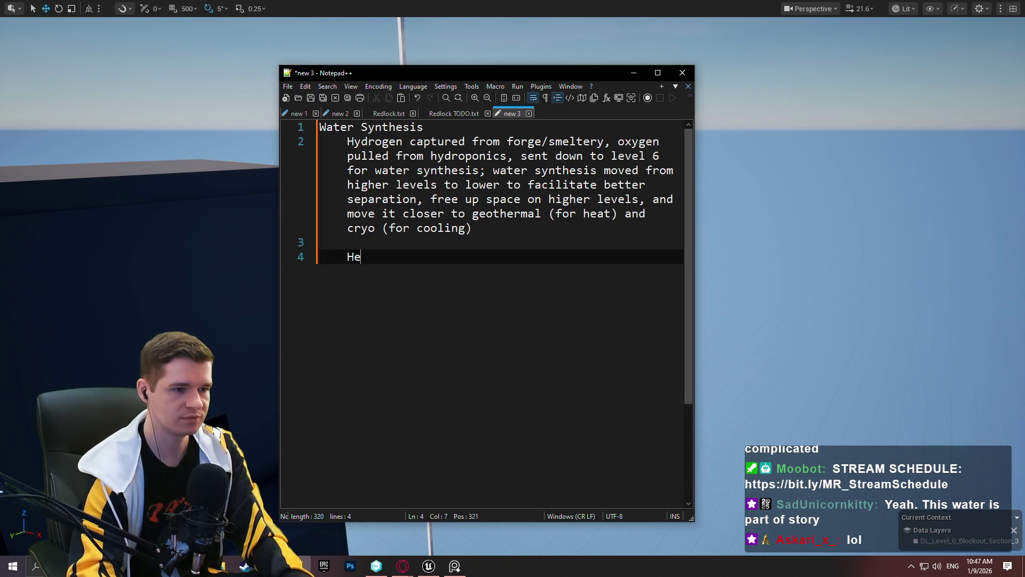
text(Water Synthesis pro)
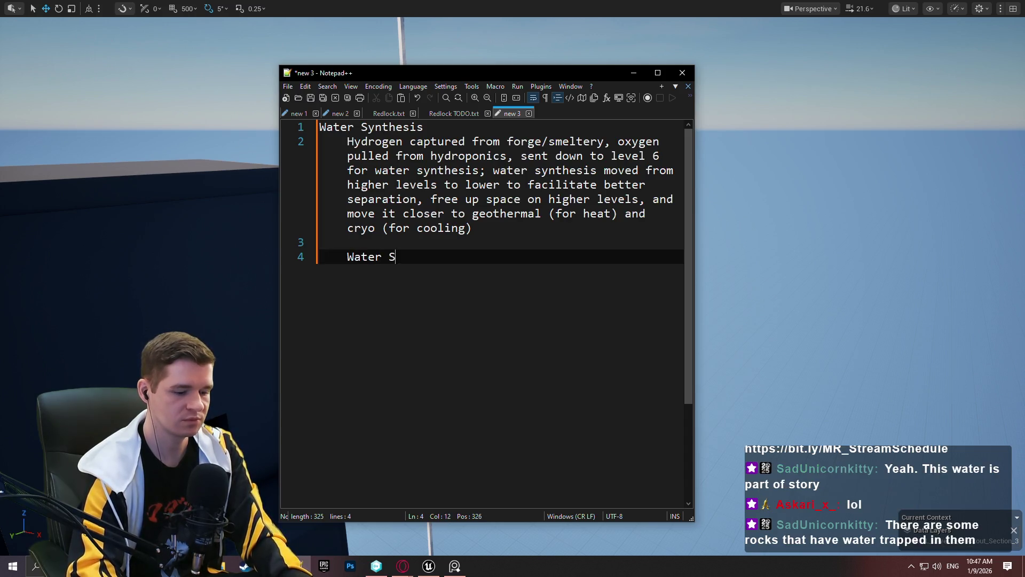
text(duces )
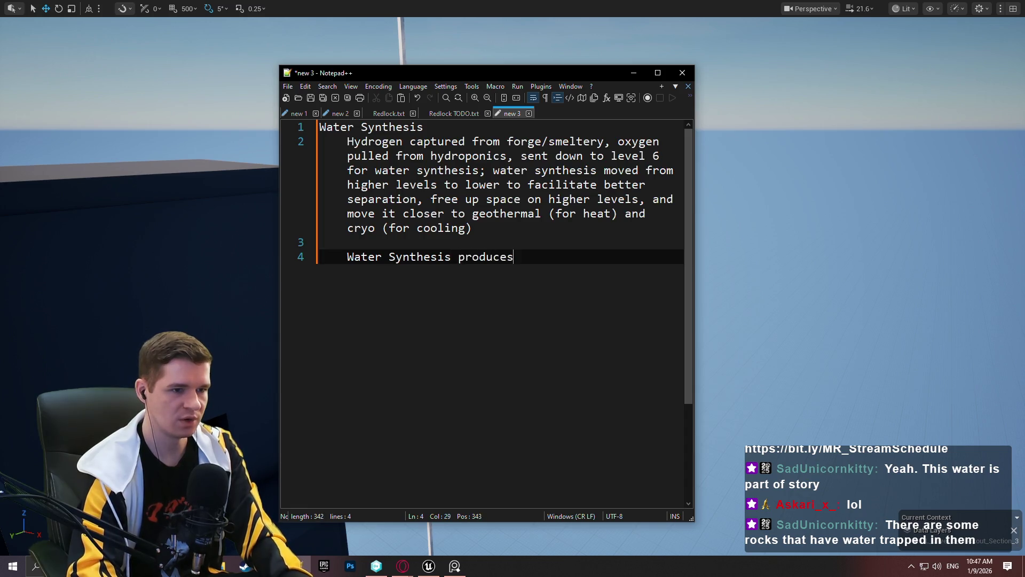
text(com)
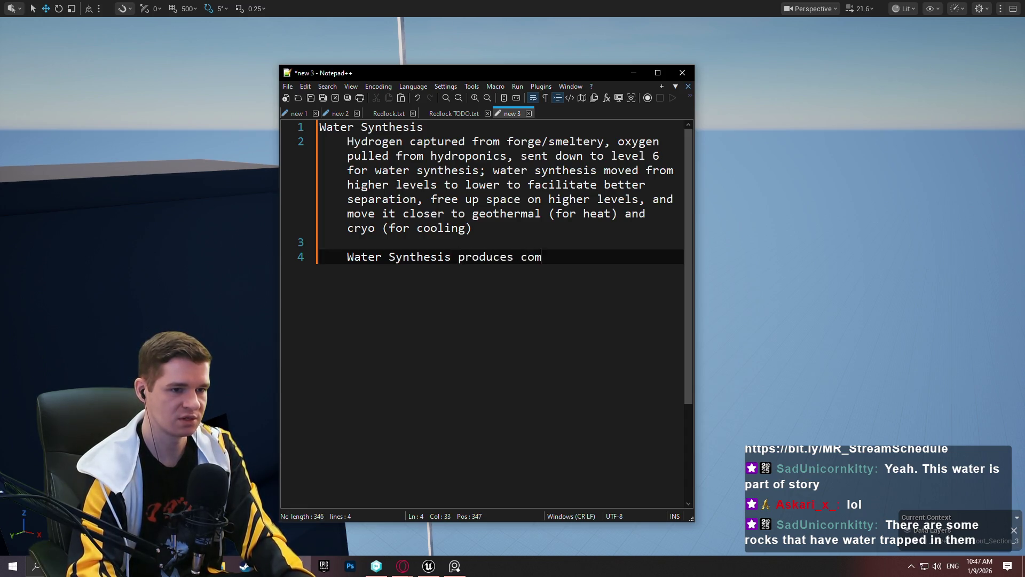
text(pletely clean water)
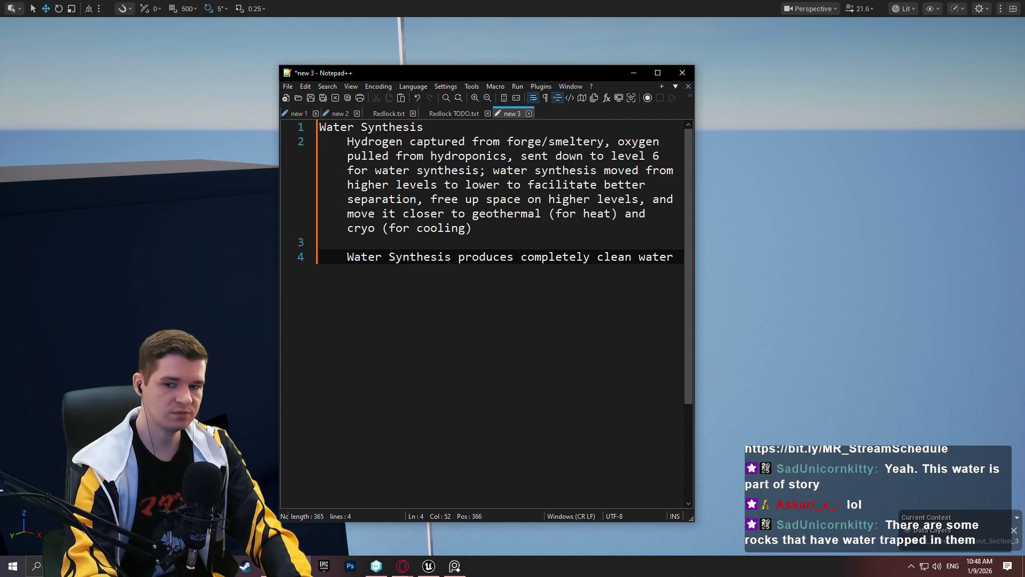
text(. As it)
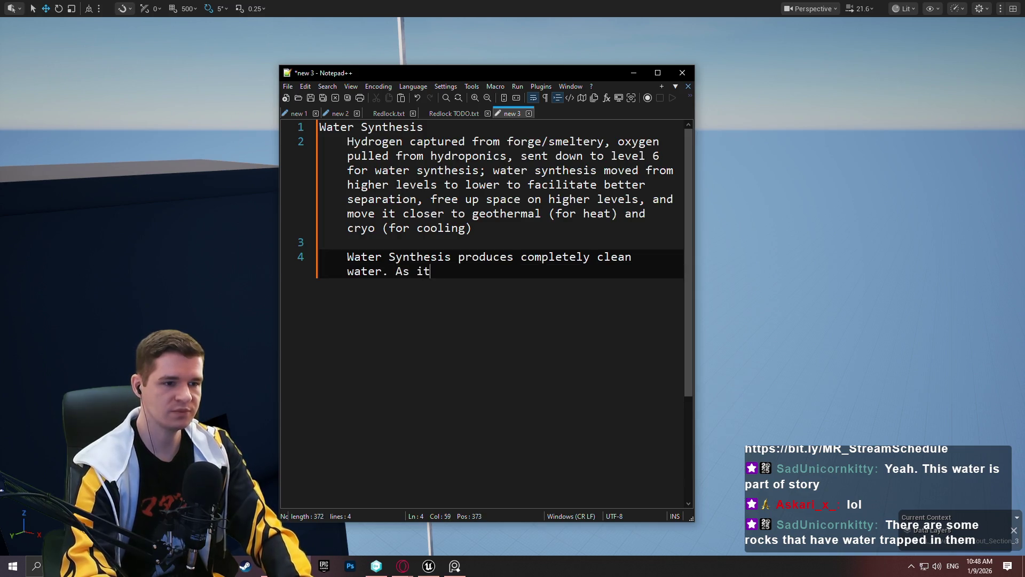
text('s pumped )
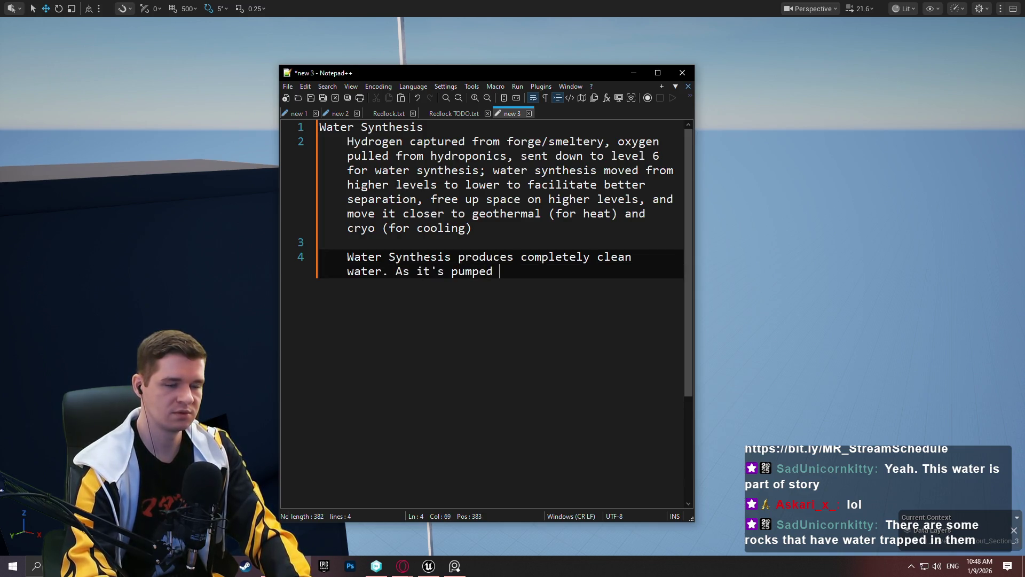
text(upwards)
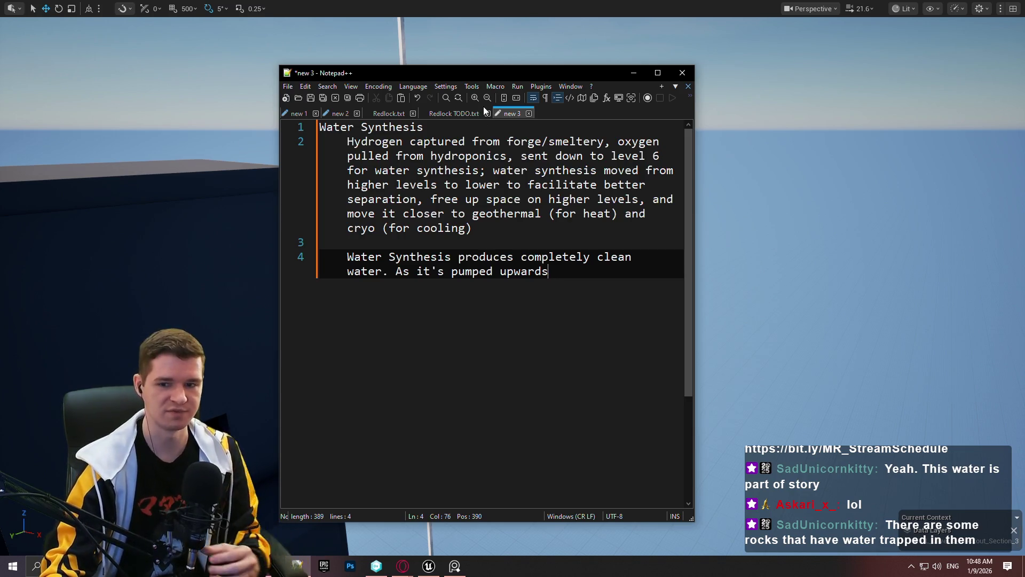
click(436, 115)
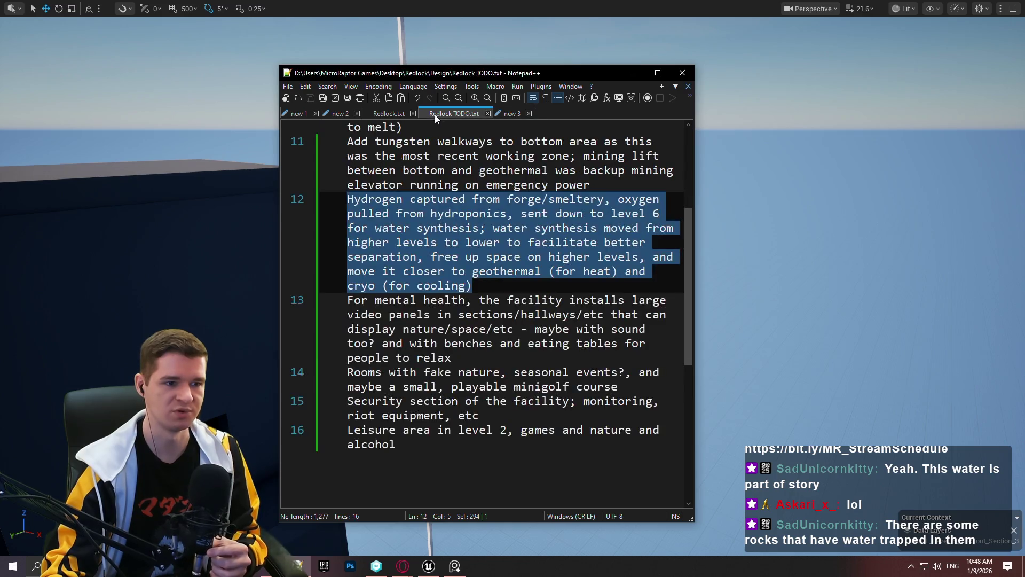
Add a 'large pumps' entry after the terminals and rooms line in the new 2 notes.
click(376, 111)
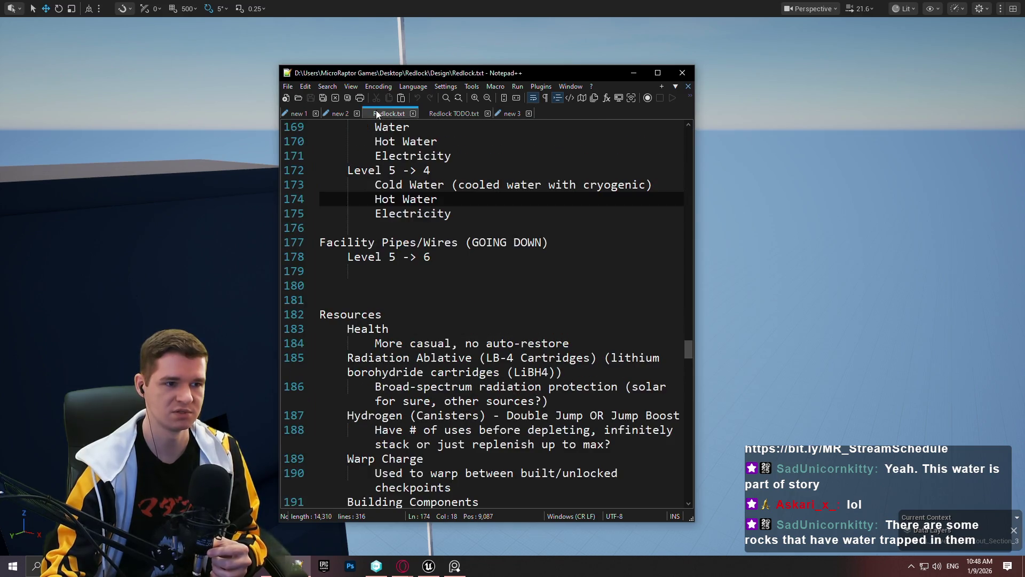
click(342, 117)
click(655, 184)
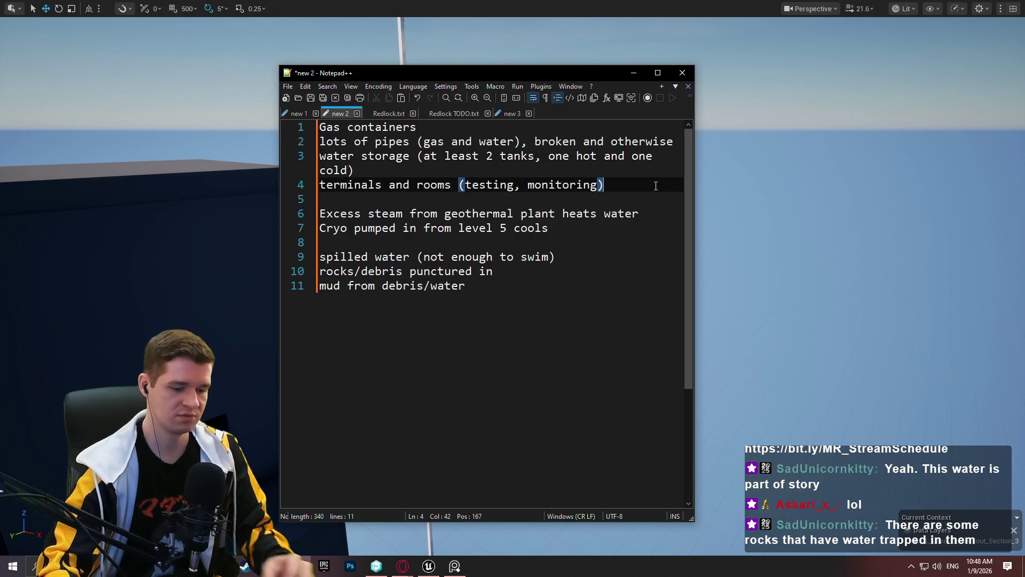
key(Return)
text(large pumps)
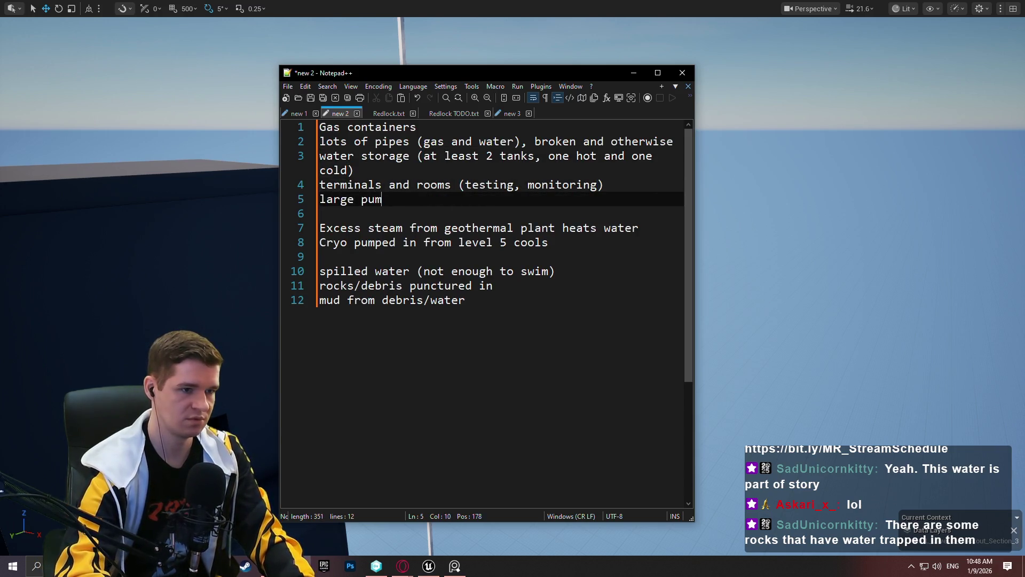
click(512, 113)
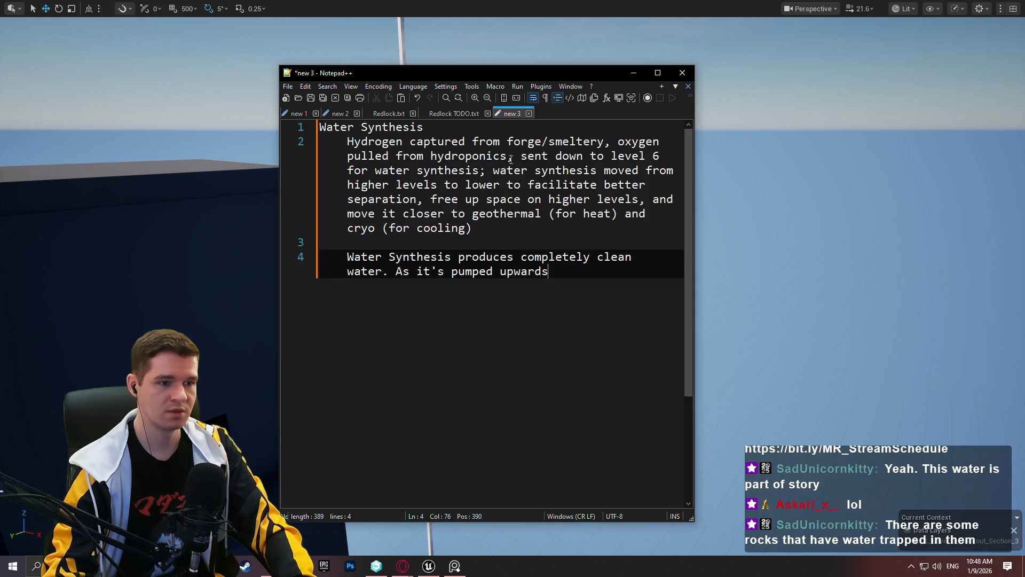
Append ', past cryo, it gets cooled (so faciiity has cold water on demand).' to line 4.
click(613, 278)
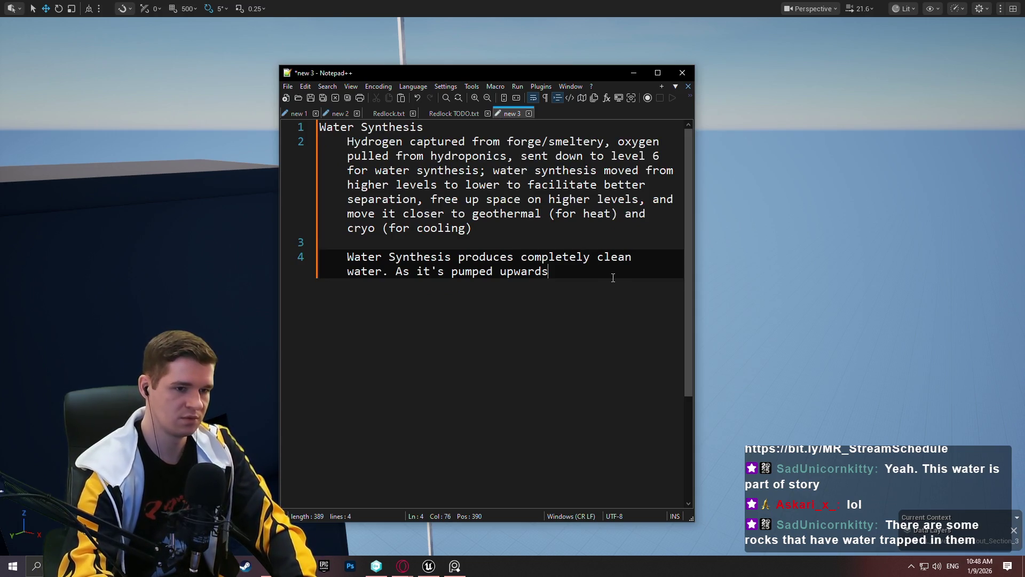
text(, past cryo)
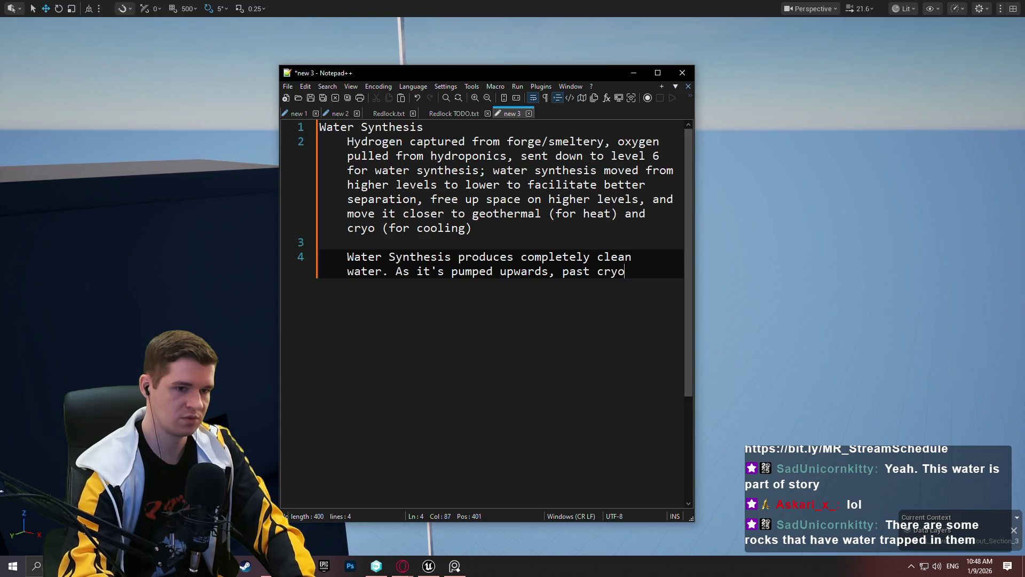
text(, it gets cool)
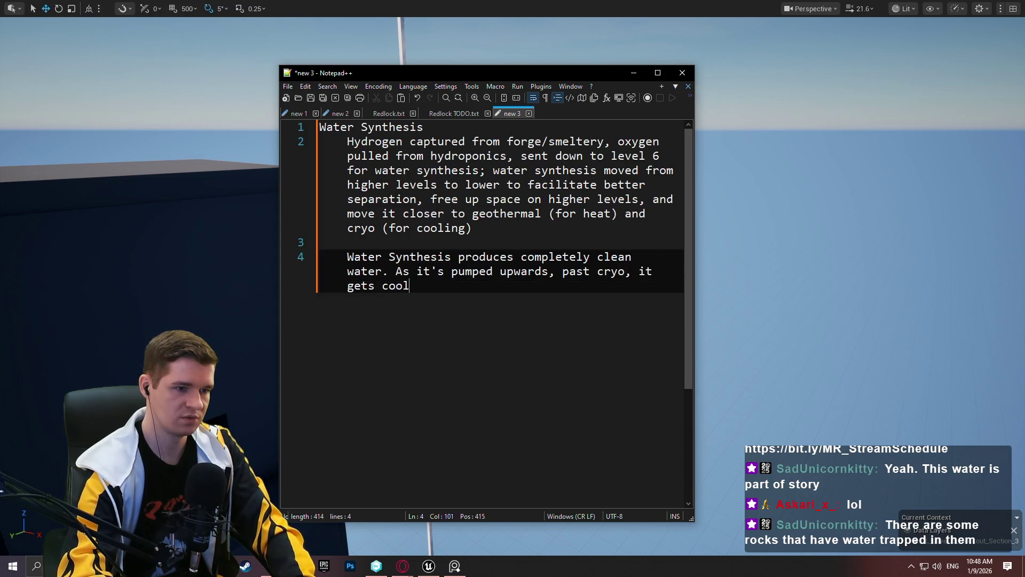
text(ed (so facii)
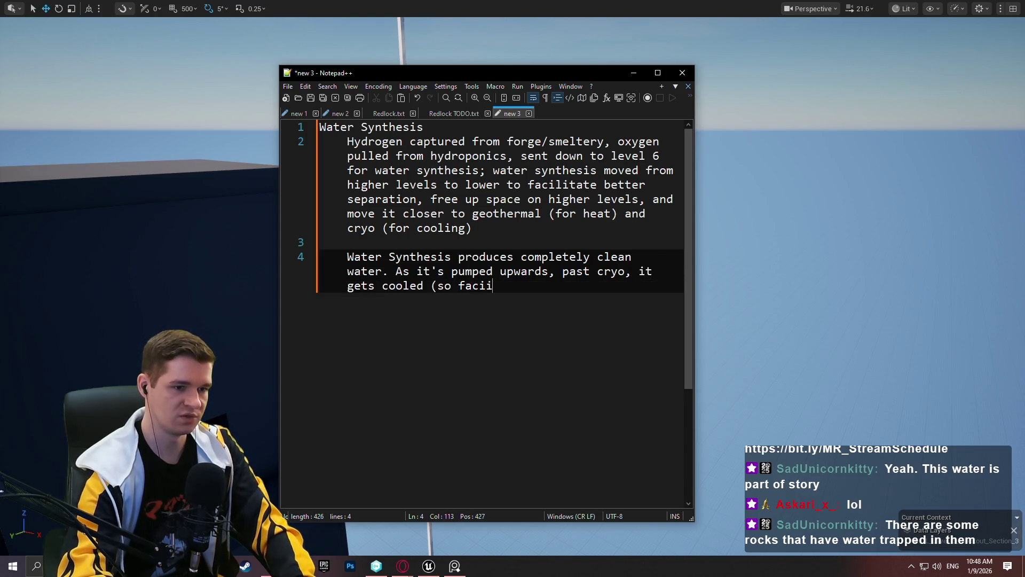
key(BackSpace)
text(lity has cold w)
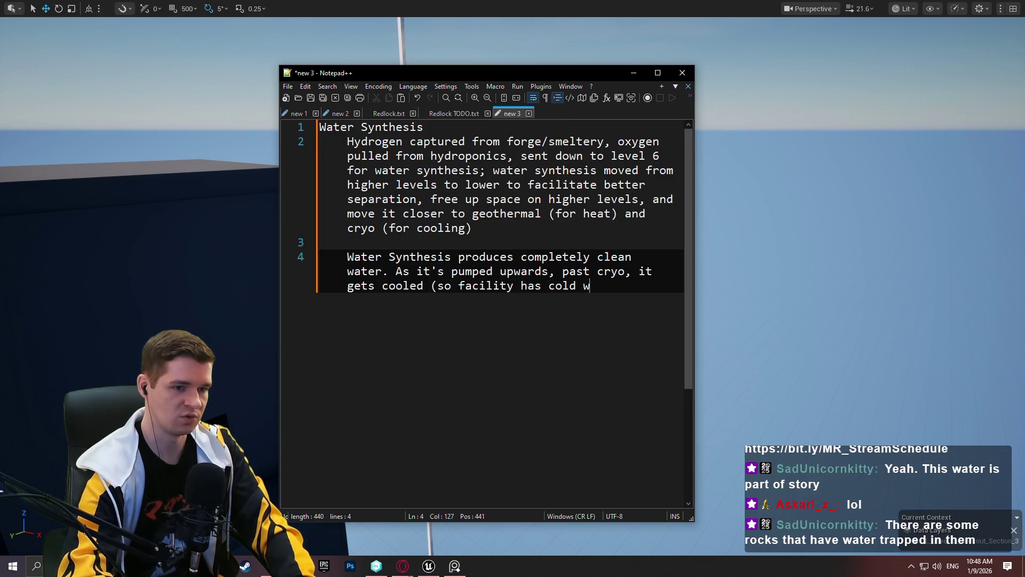
text(ater on demand))
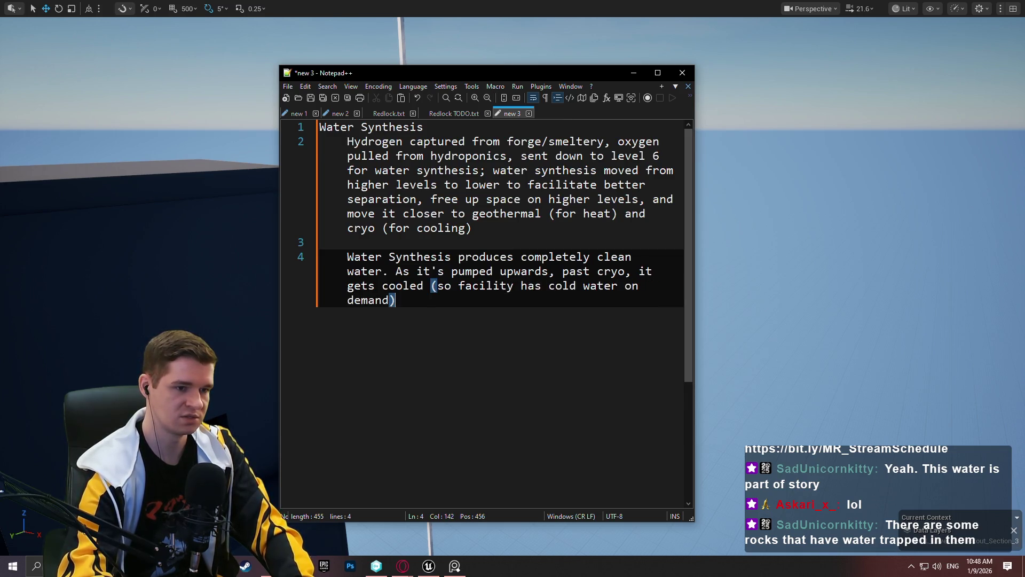
text(.)
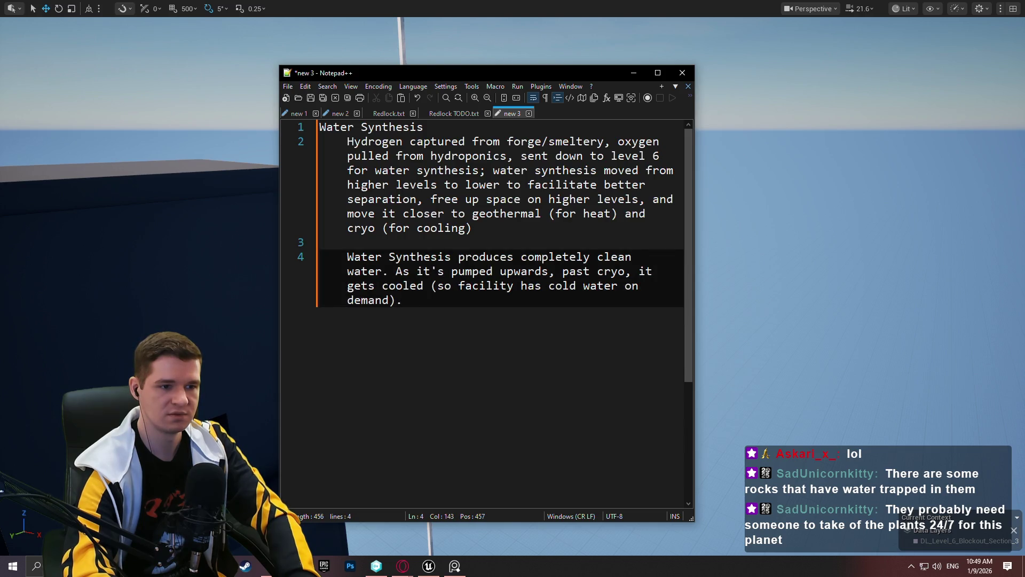
Add 'Excess steam from the geothermal power is used to heat the pipes of lukewarm water' to line 4.
text(As)
key(BackSpace)
key(BackSpace)
key(BackSpace)
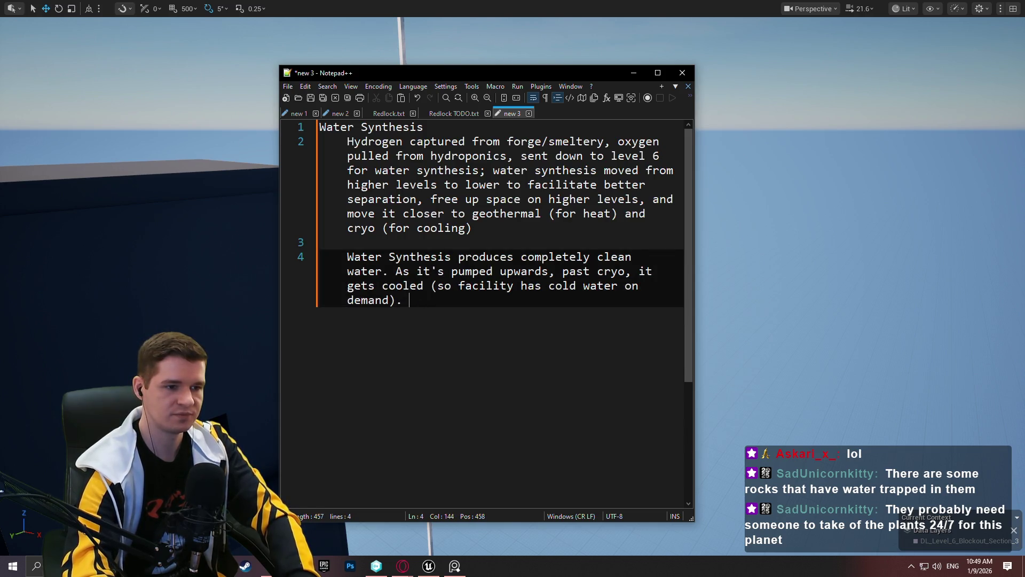
text(Excess)
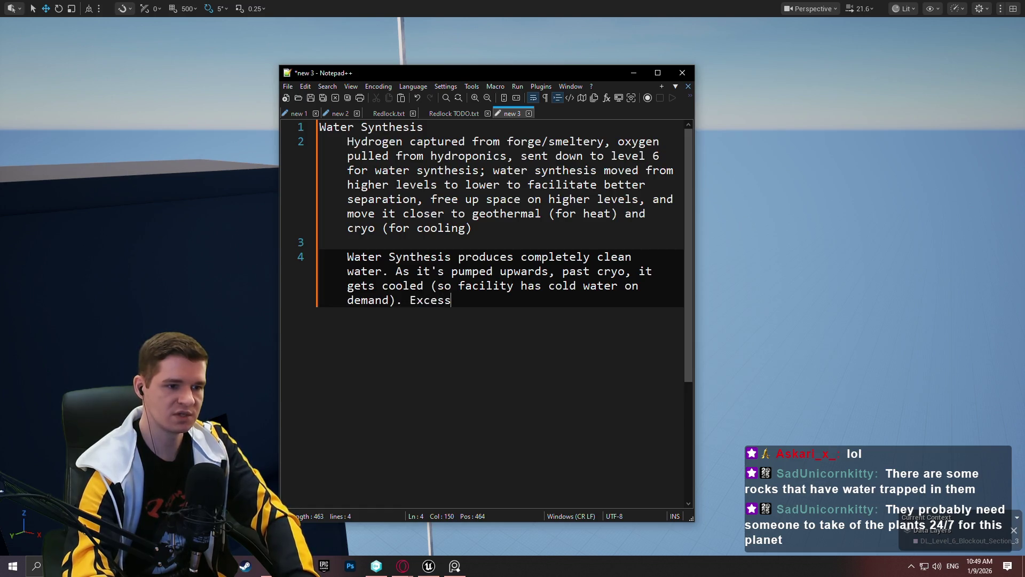
text( steam from the ge)
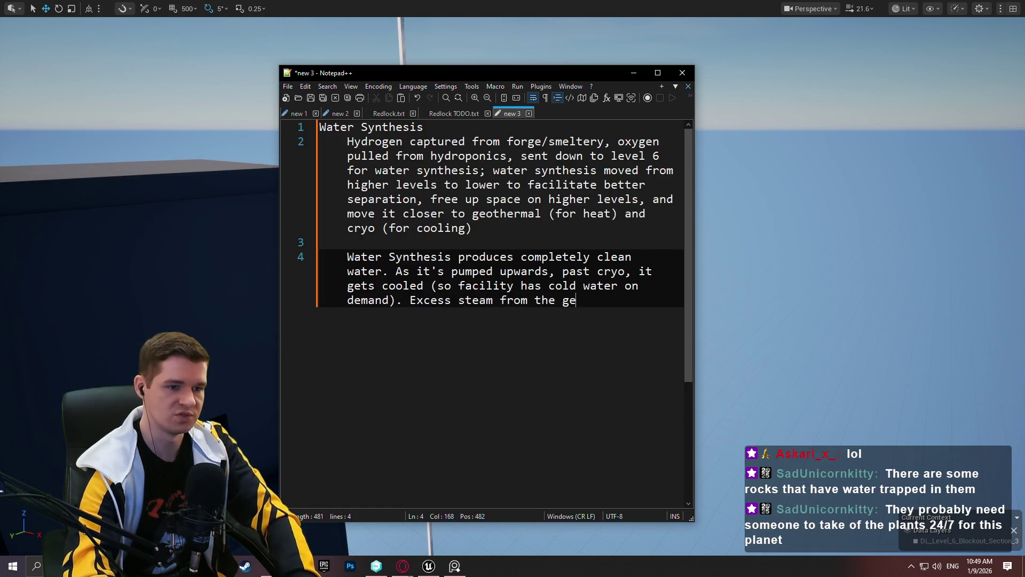
text(othermal power)
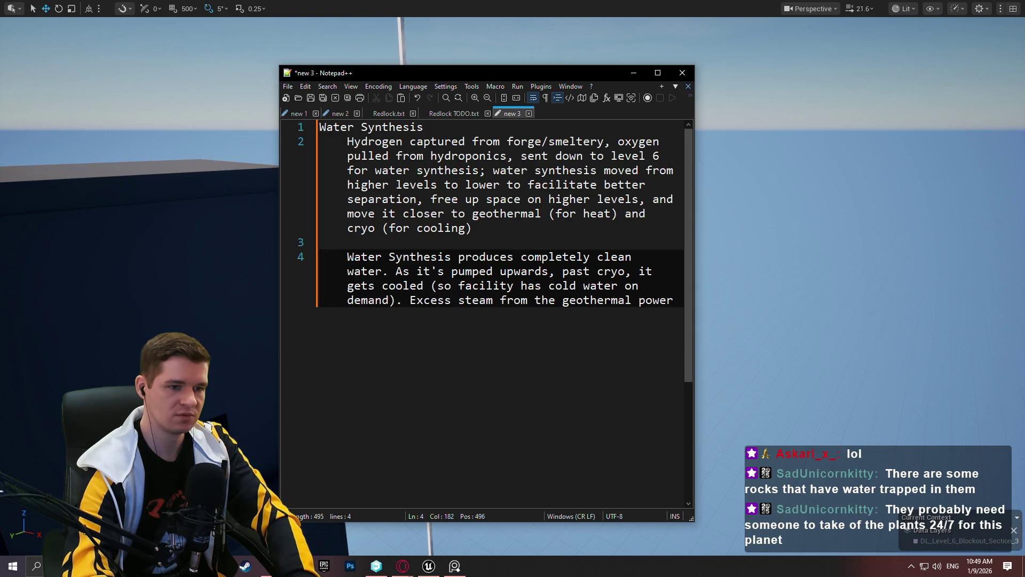
text( is u)
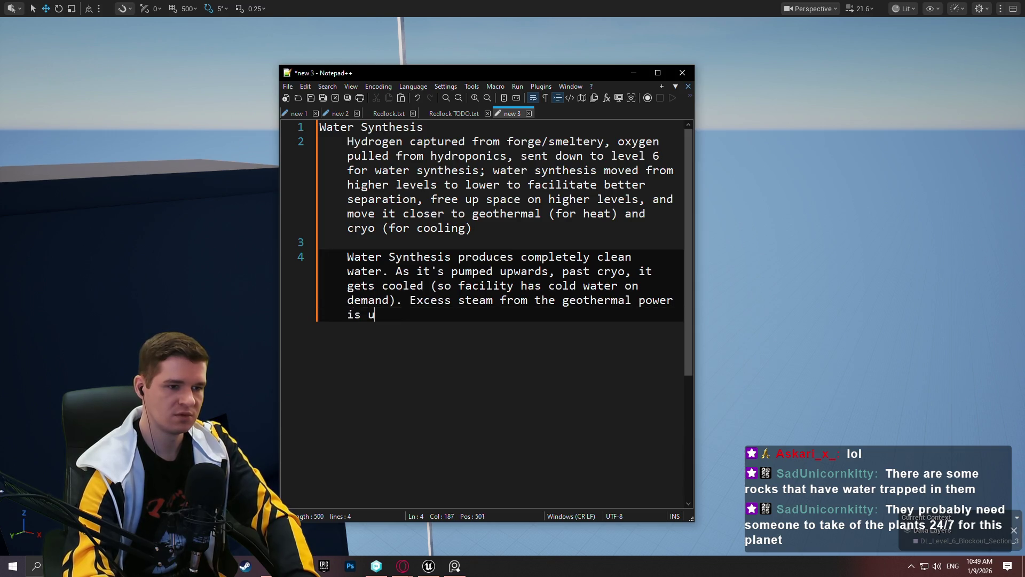
text(sed to heat the pipes )
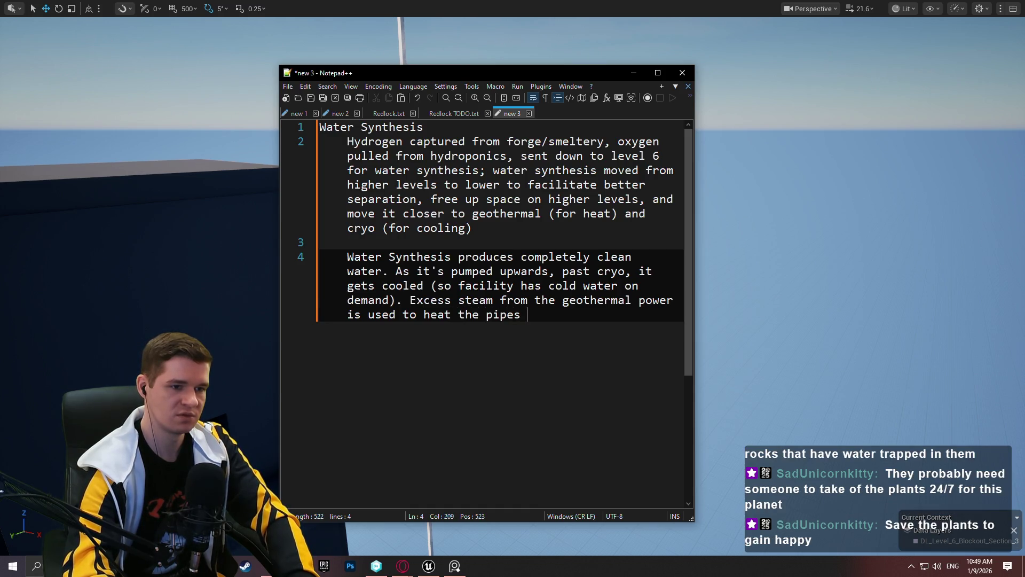
text(of lu)
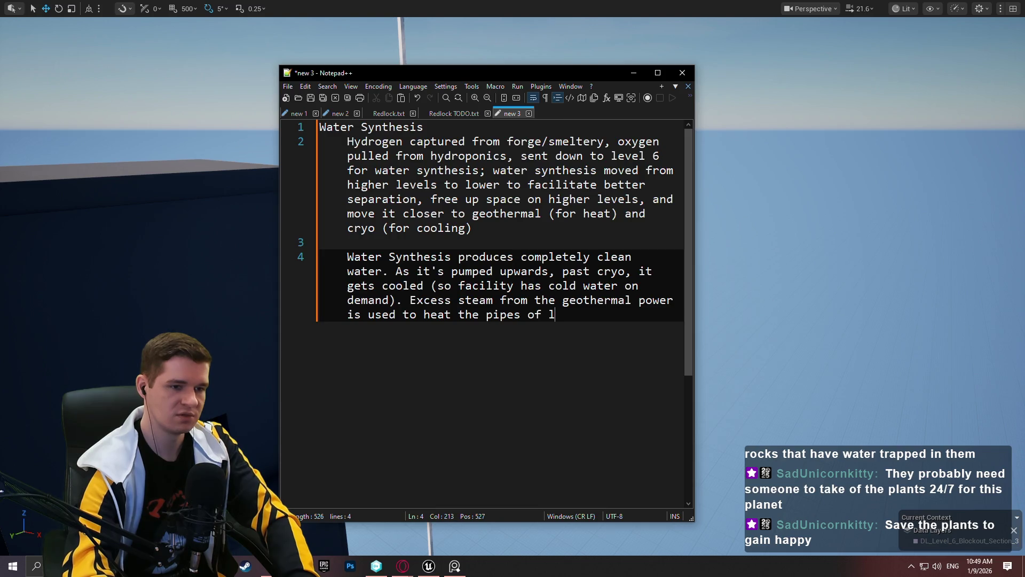
text(kewarm water)
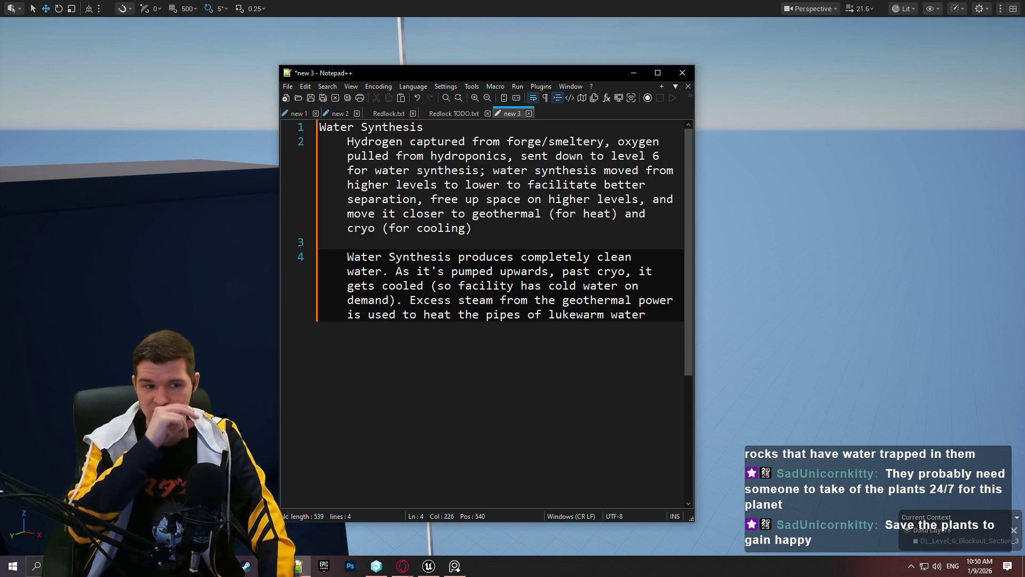
mouse_move(821, 307)
mouse_down()
mouse_move(801, 299)
mouse_move(764, 332)
mouse_move(737, 288)
mouse_move(704, 282)
mouse_move(726, 267)
mouse_move(640, 299)
mouse_move(395, 320)
mouse_move(342, 256)
mouse_up()
Pull the camera back over the yellow floor and tilt it up toward the orange ceiling.
scroll(384, 310, down, 2)
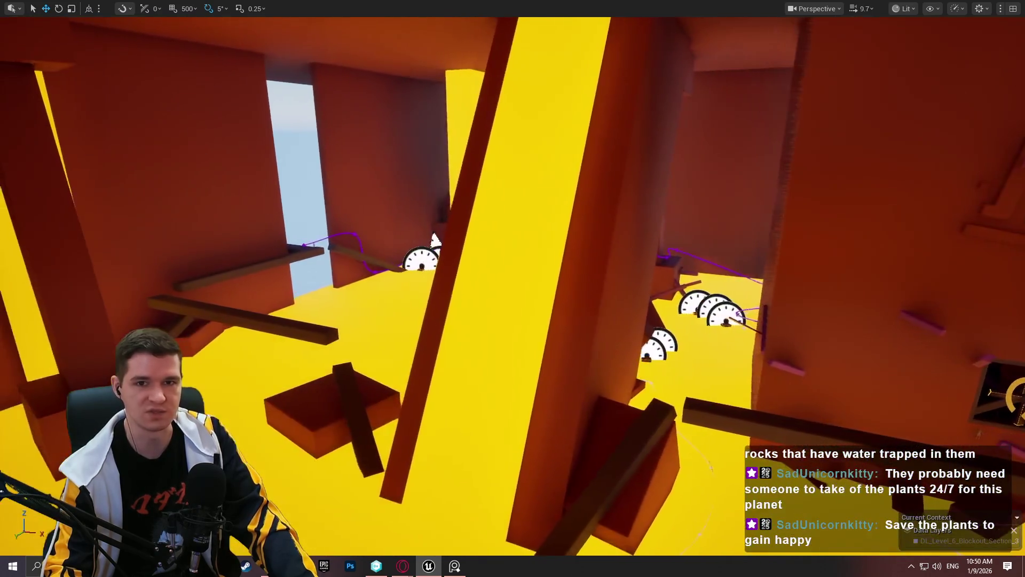
drag(342, 257, 329, 250)
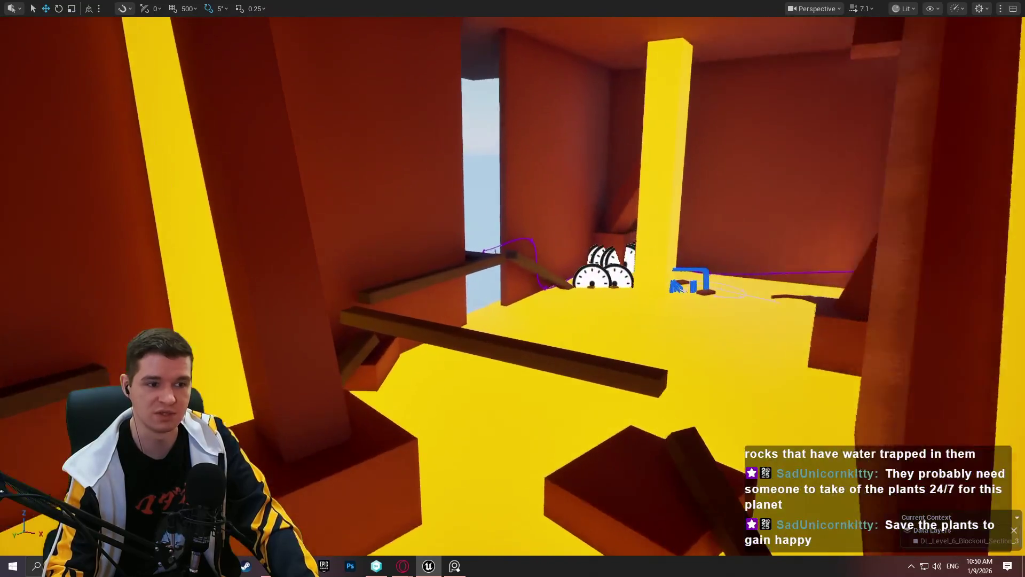
mouse_move(328, 250)
mouse_down()
mouse_move(301, 174)
mouse_move(277, 175)
mouse_move(304, 175)
mouse_move(307, 189)
mouse_move(315, 176)
mouse_move(328, 182)
mouse_move(314, 173)
mouse_move(321, 166)
mouse_move(475, 240)
mouse_up()
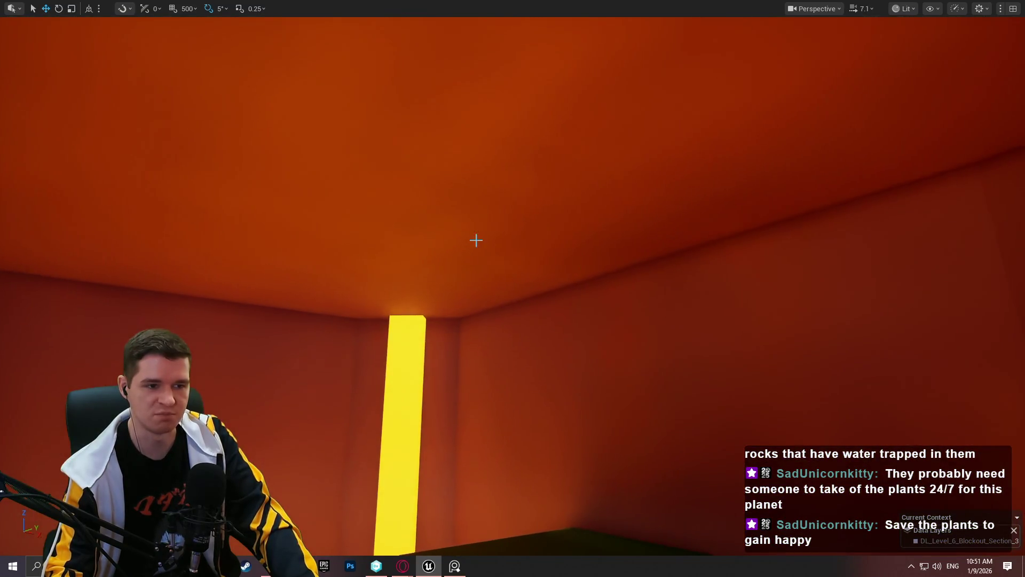
Fly toward the room with windows and gauges, then jump the camera to another area.
mouse_move(1000, 210)
mouse_down()
mouse_move(1002, 254)
mouse_move(999, 208)
mouse_move(985, 235)
mouse_move(993, 230)
mouse_move(974, 229)
mouse_move(1007, 223)
mouse_up()
drag(747, 266, 747, 266)
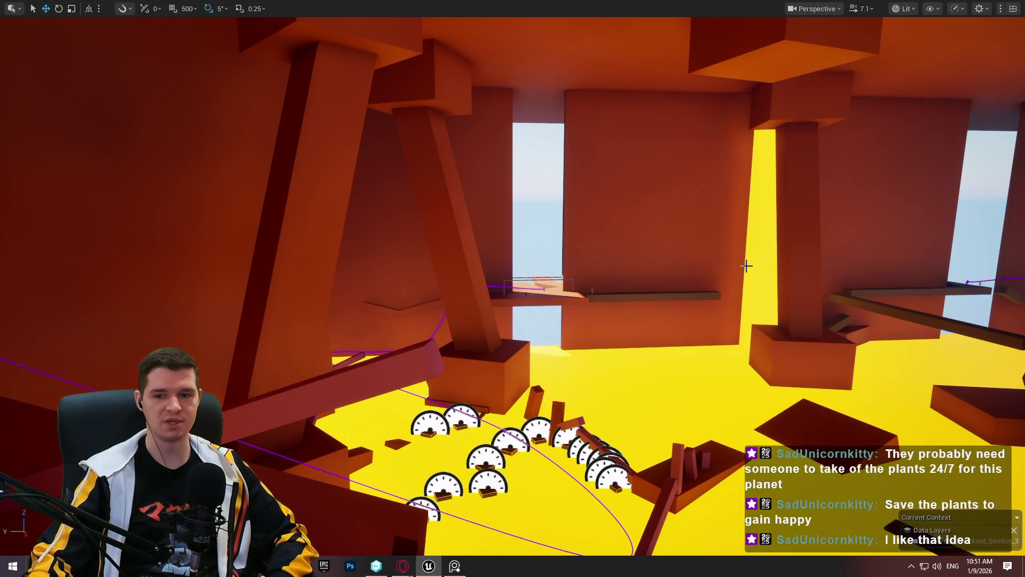
key(1)
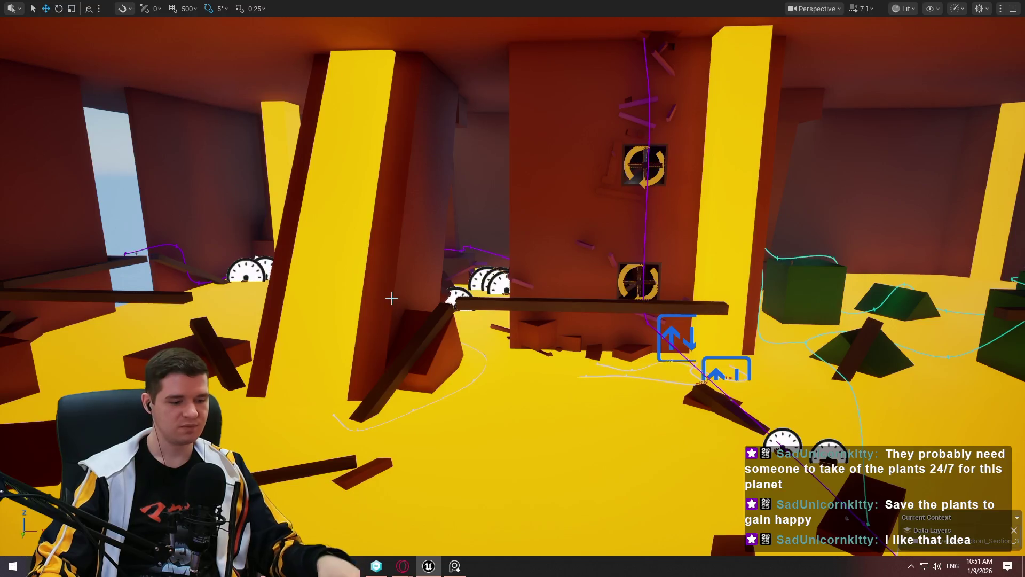
key(Down)
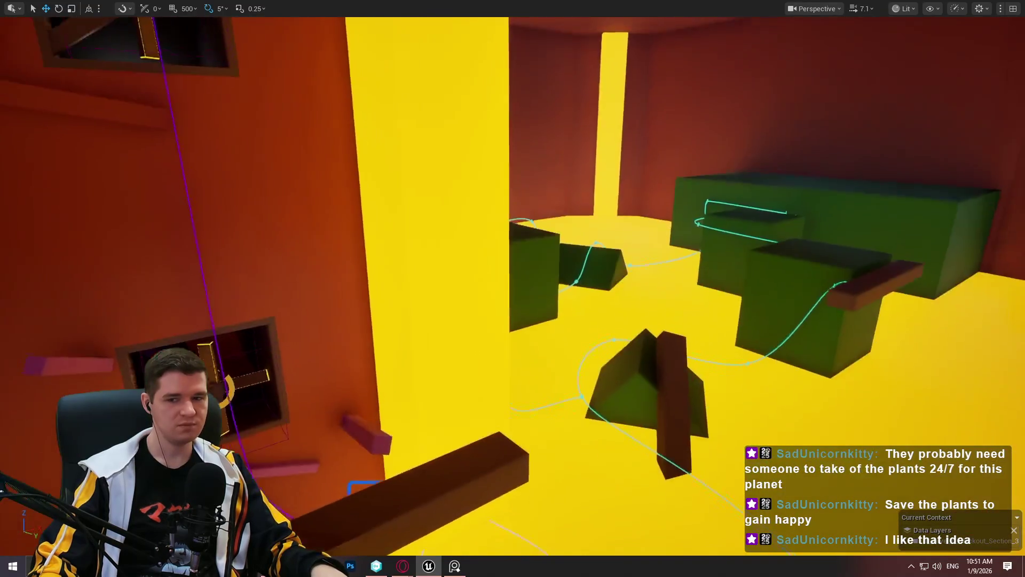
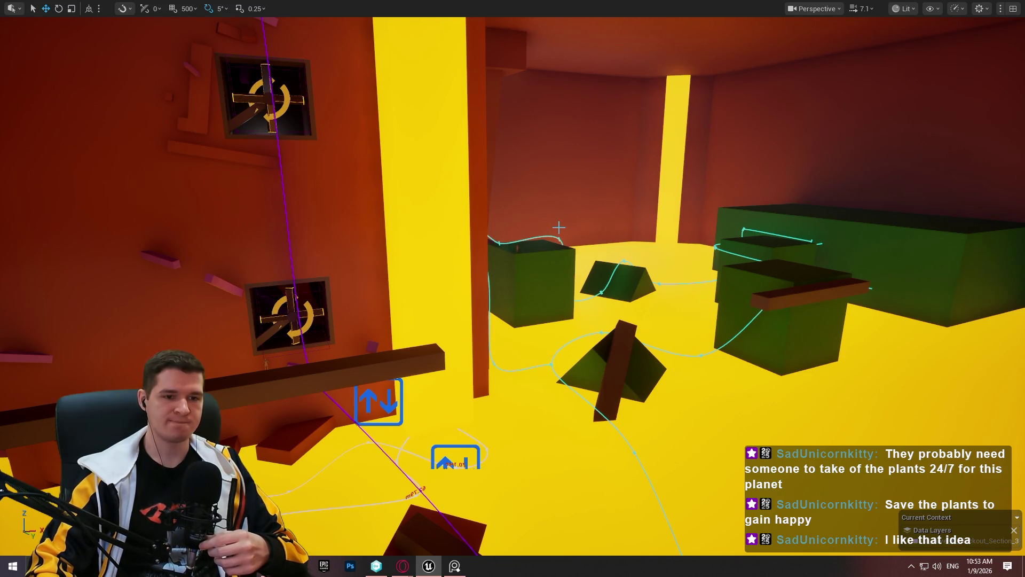
Look around the lava cavern level, then bring the Opera browser to the front.
mouse_move(687, 227)
mouse_down()
mouse_move(854, 227)
mouse_move(406, 243)
mouse_move(374, 230)
mouse_move(438, 229)
mouse_move(478, 211)
mouse_up()
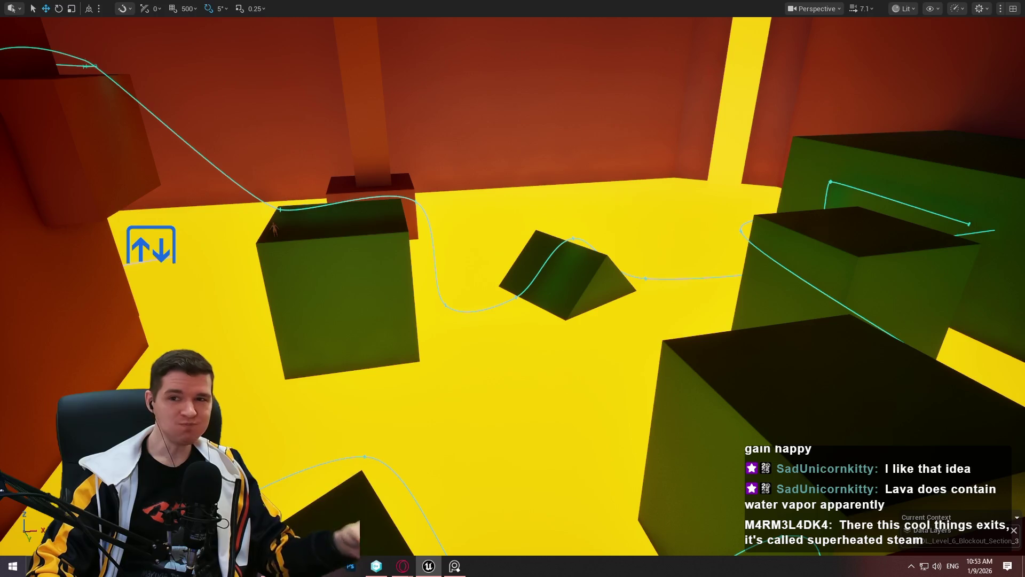
key(alt+Tab)
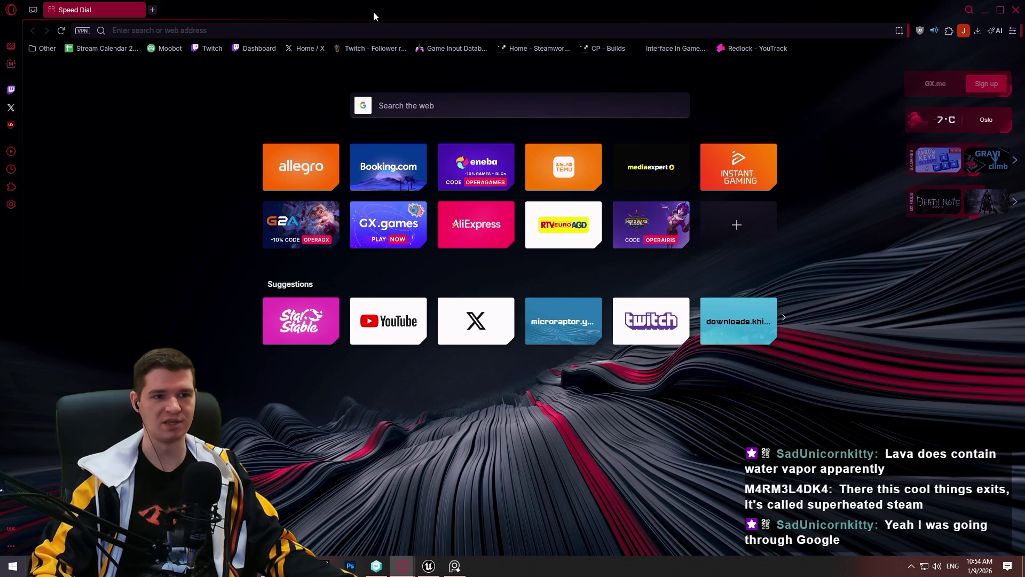
Un-maximize Opera and view the green blocks and cyan spline over the yellow floor.
drag(373, 11, 443, 5)
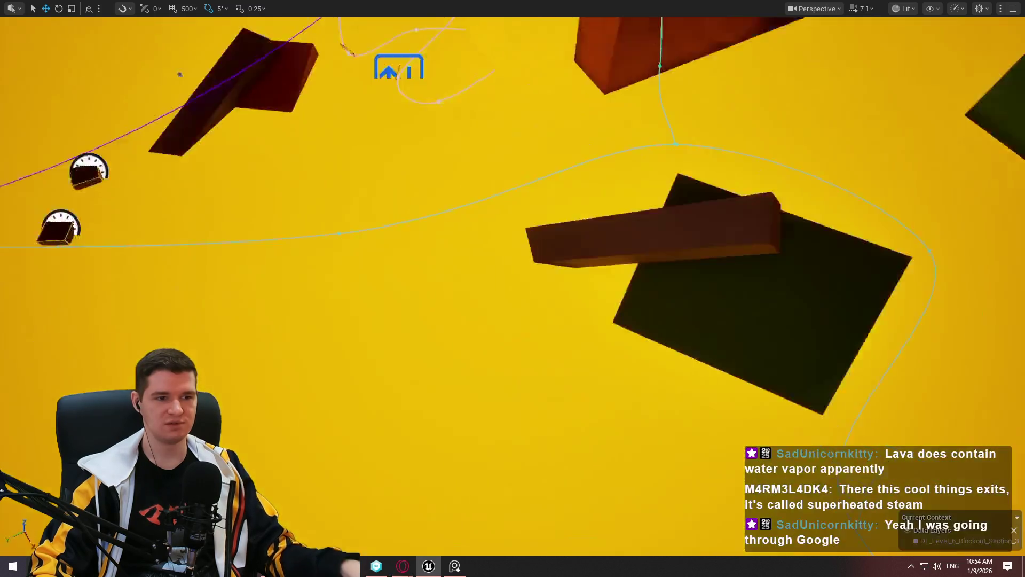
drag(364, 358, 364, 358)
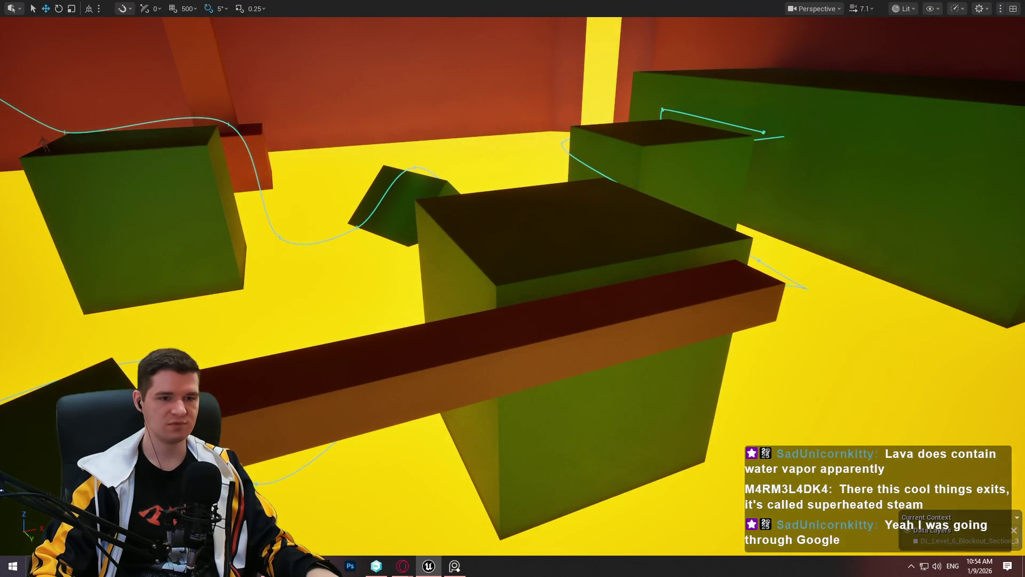
drag(364, 358, 364, 358)
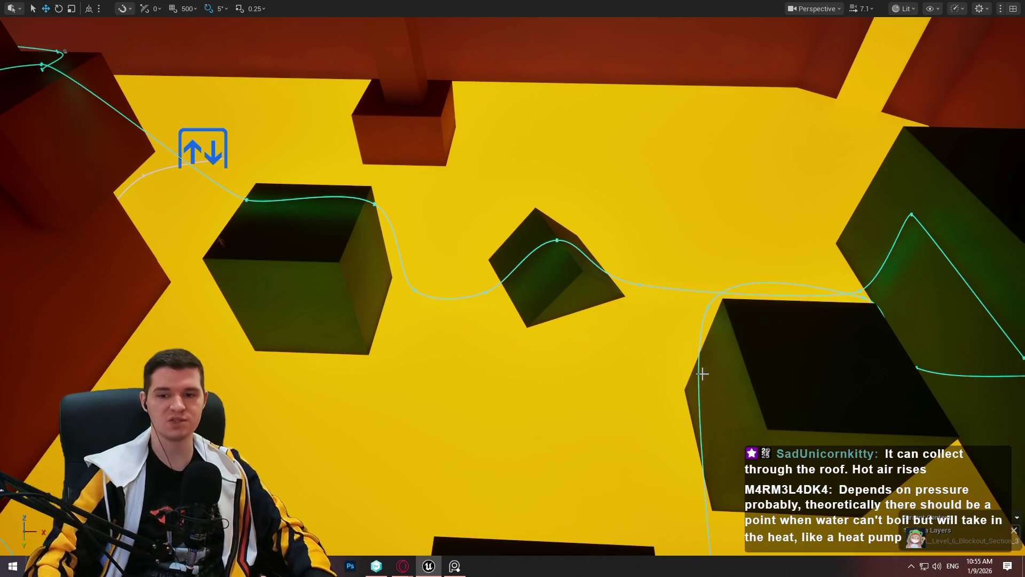
drag(640, 359, 641, 359)
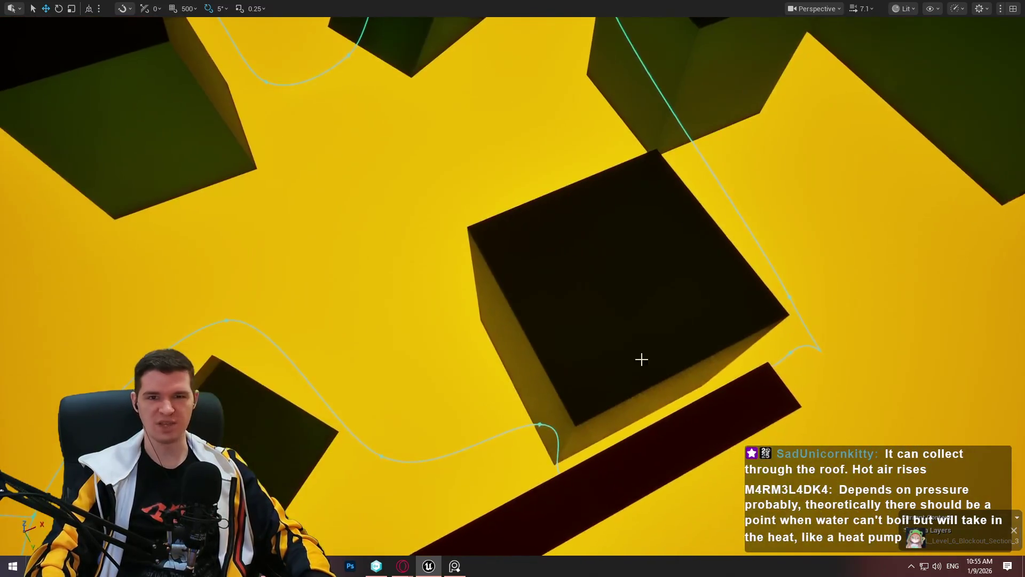
drag(544, 217, 450, 141)
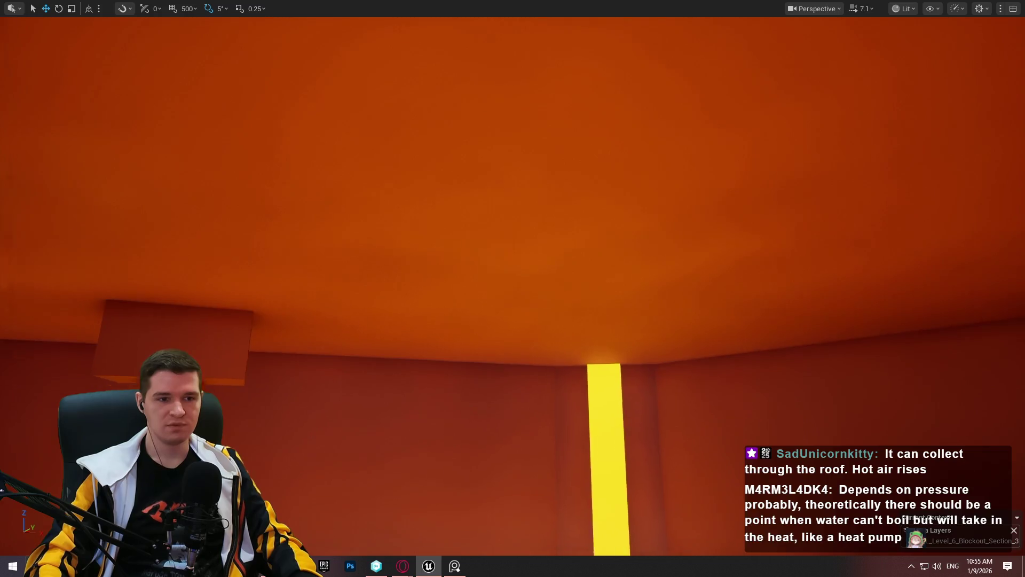
drag(686, 512, 730, 83)
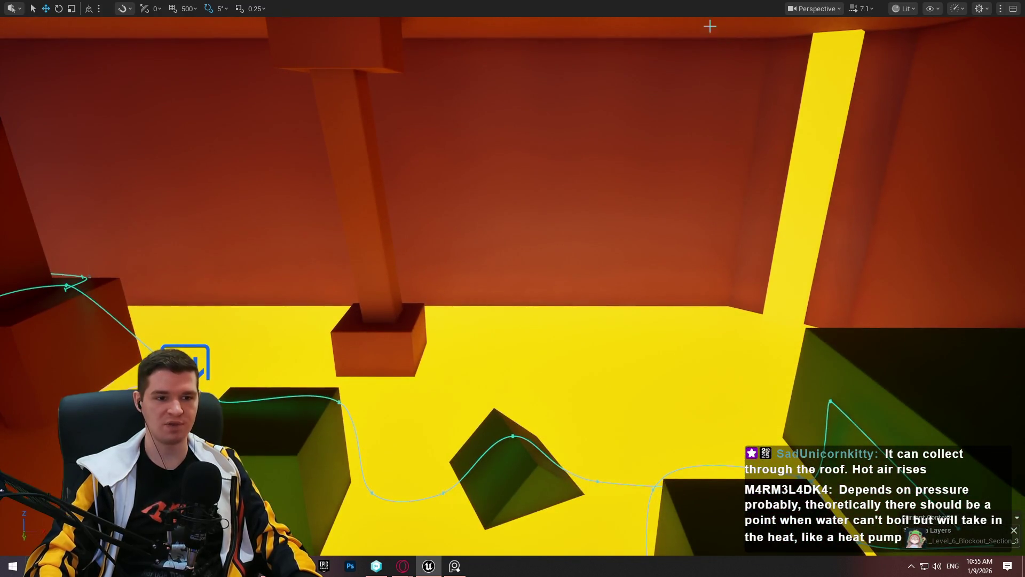
drag(829, 346, 705, 331)
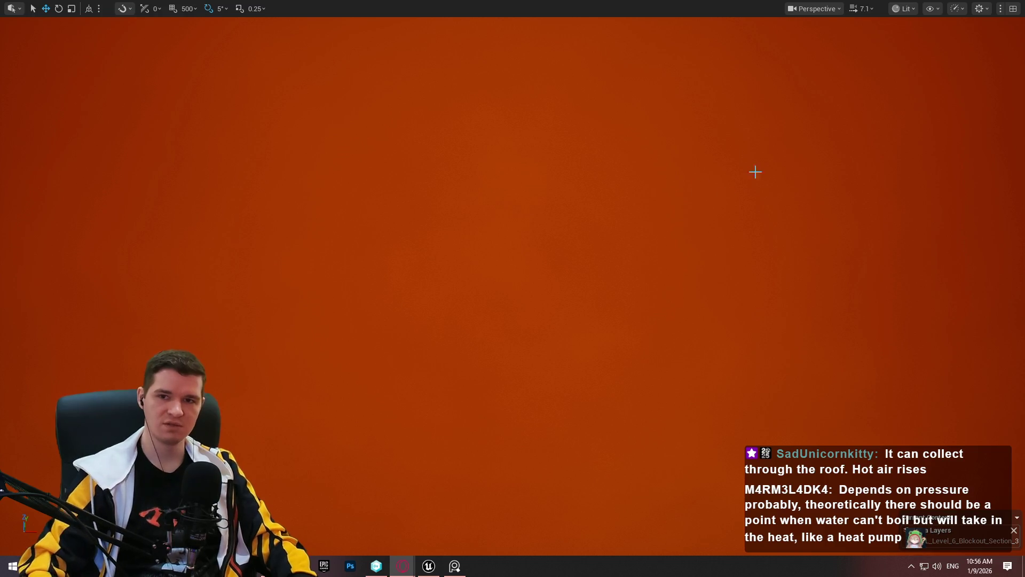
key(alt+Tab)
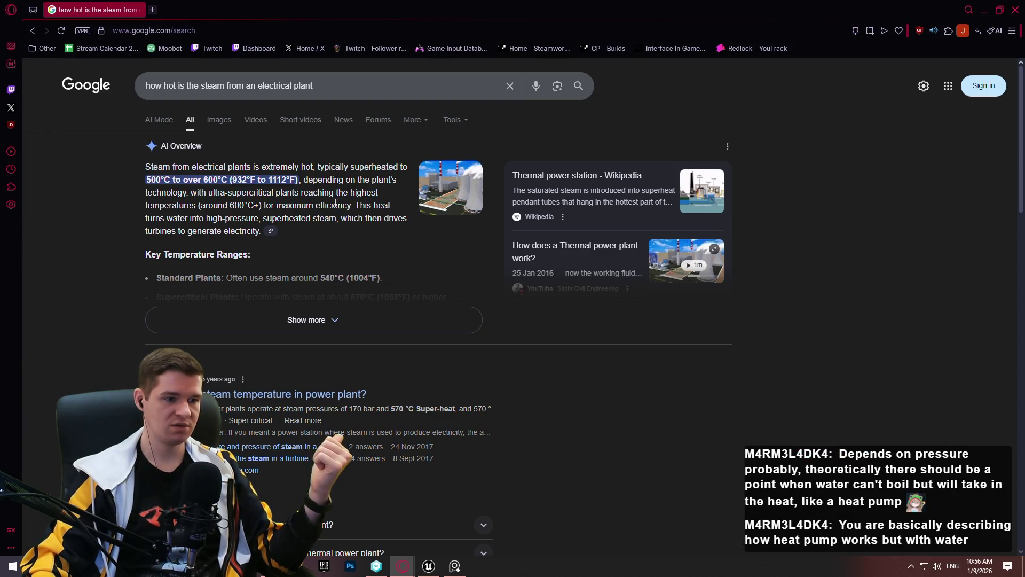
Read down the Google power-plant steam temperature results, return to the top, then open a blank tab.
scroll(327, 203, down, 3)
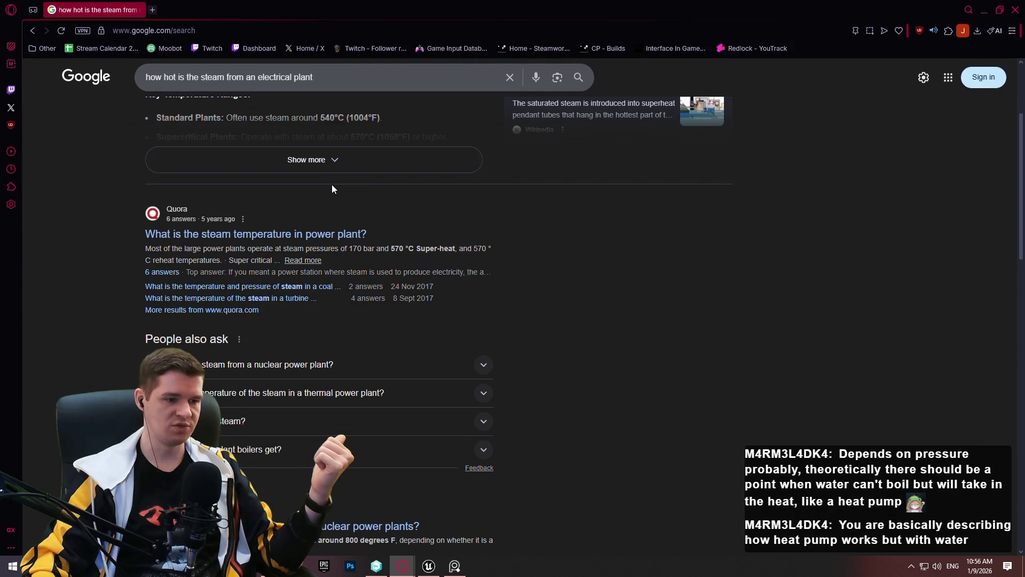
scroll(345, 264, down, 2)
scroll(635, 283, down, 3)
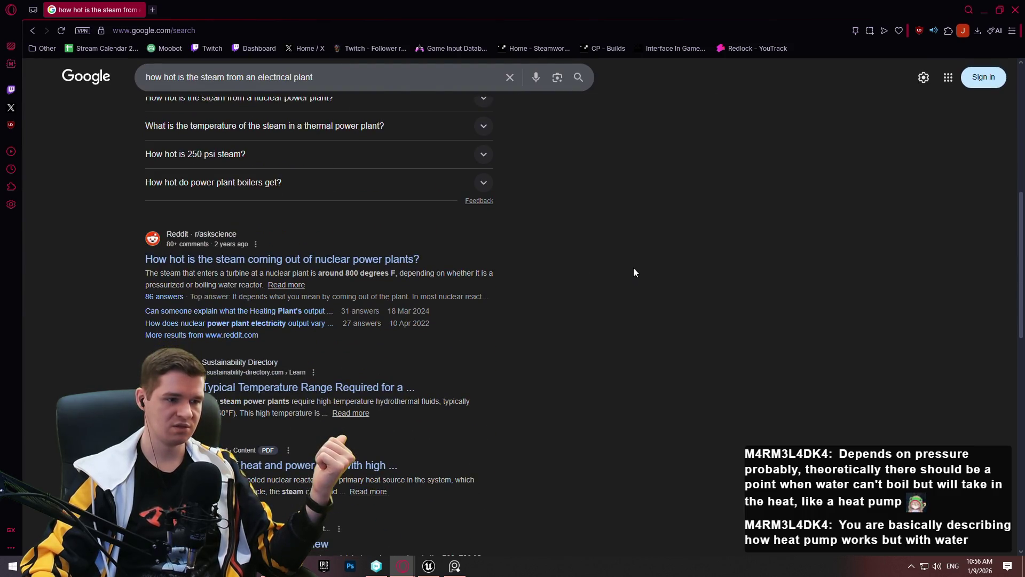
scroll(596, 252, down, 2)
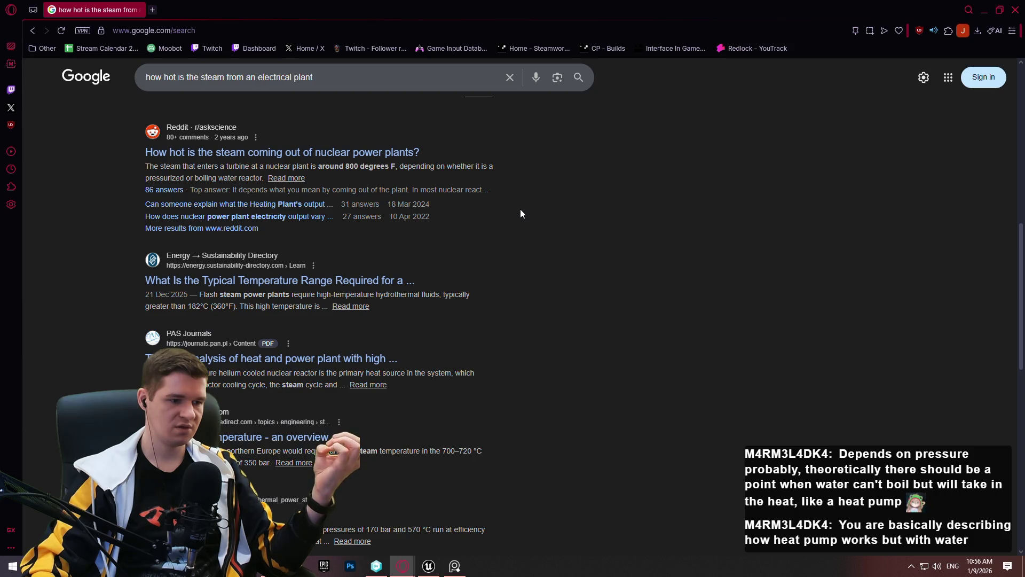
scroll(521, 210, down, 4)
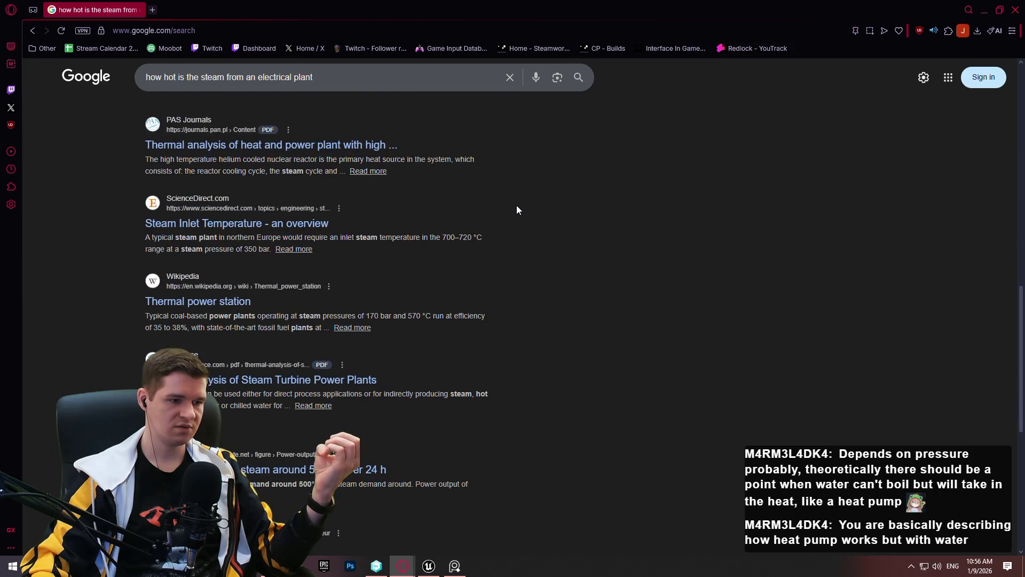
scroll(516, 209, up, 10)
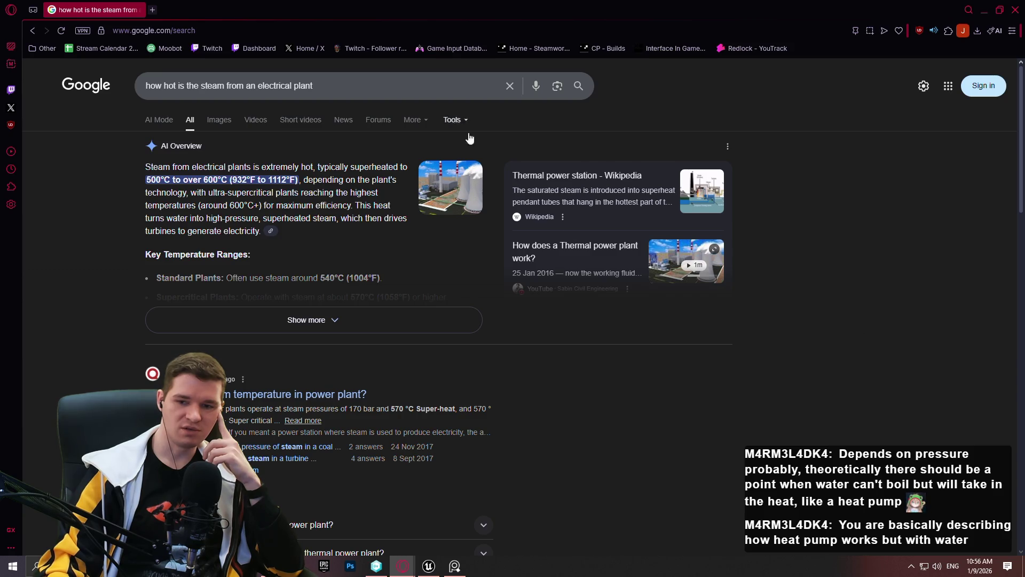
click(153, 11)
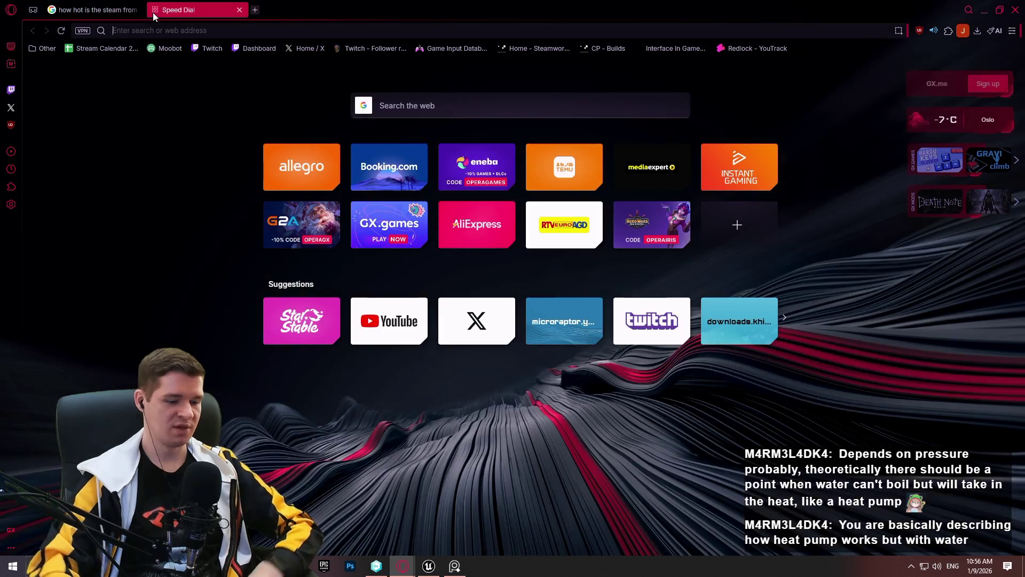
Search 'heat pump' and open the Wikipedia Heat pump article.
text(heat pump)
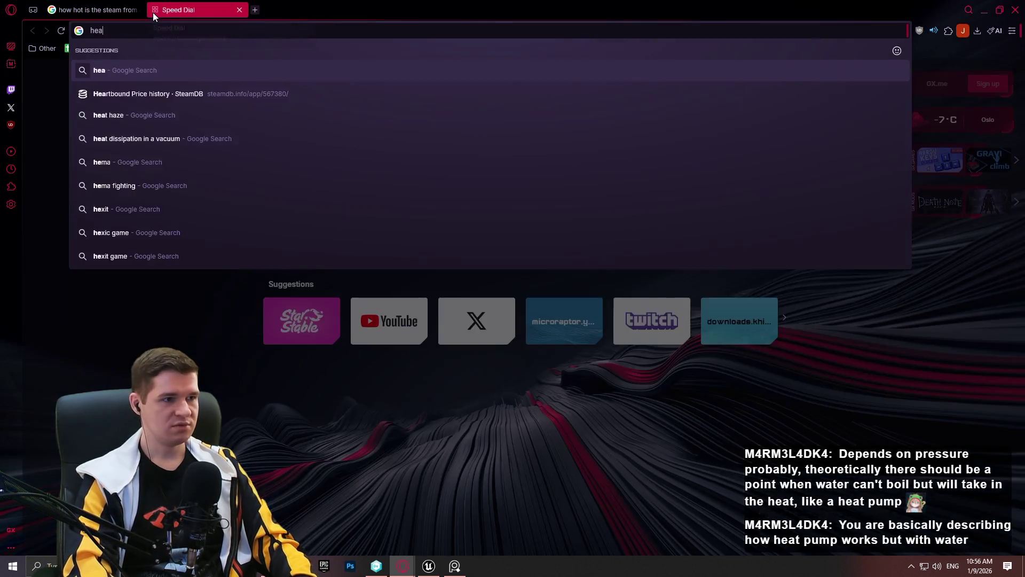
key(Return)
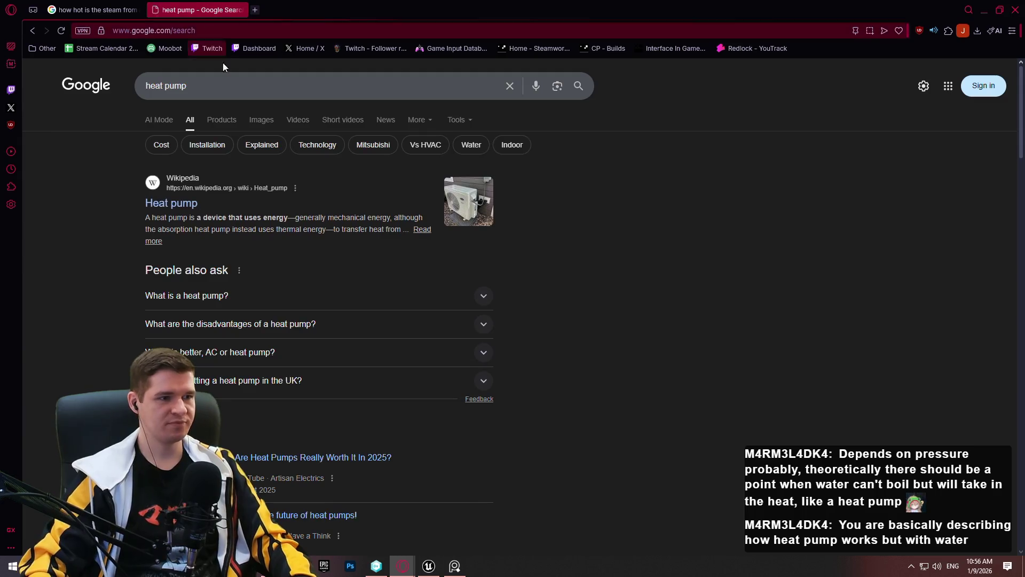
click(181, 207)
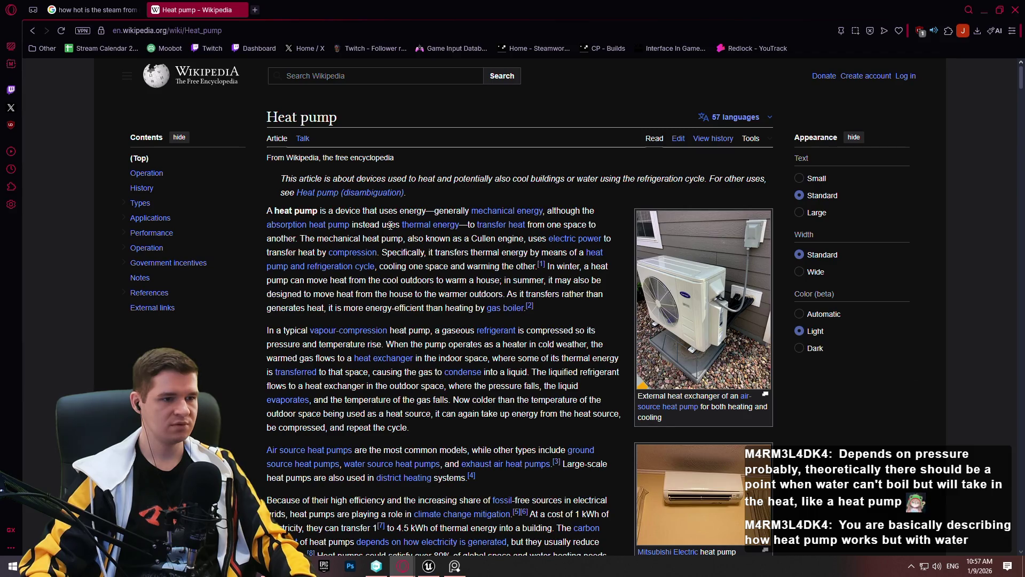
In a new tab, search 'nuclear generator diagram' and open the Britannica diagram image in its own tab.
click(258, 14)
text(nuclear generator d)
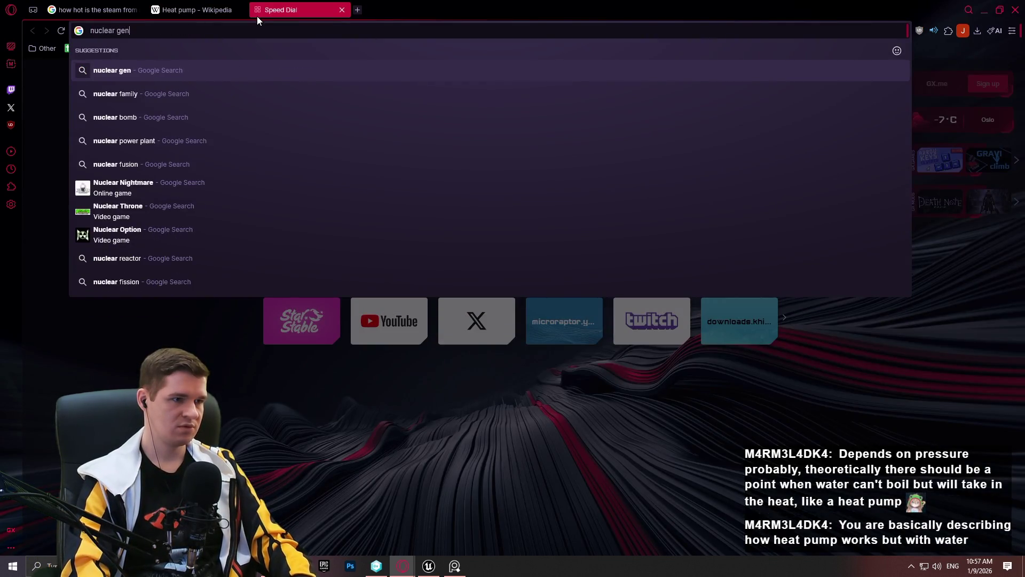
key(Down)
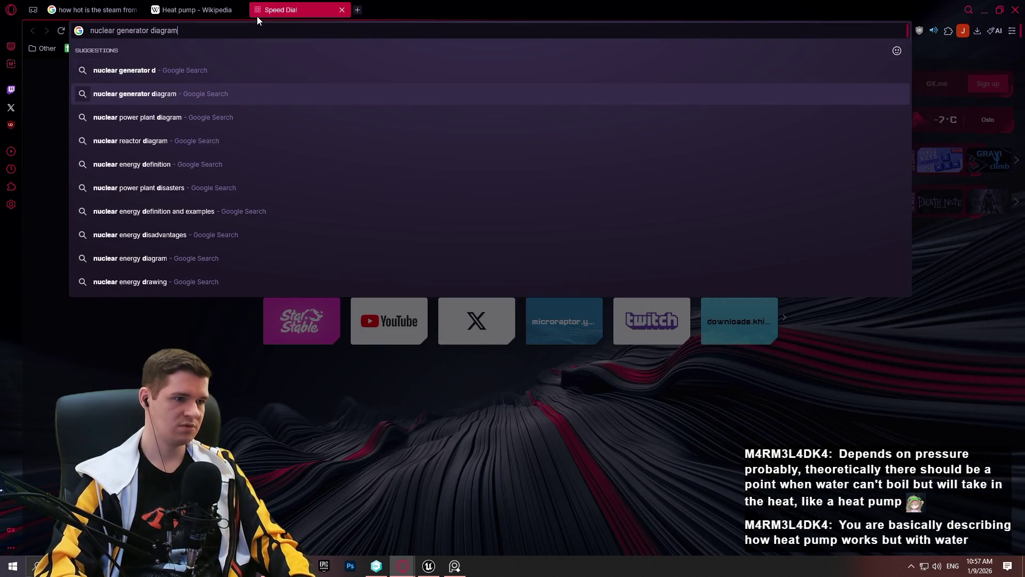
key(Return)
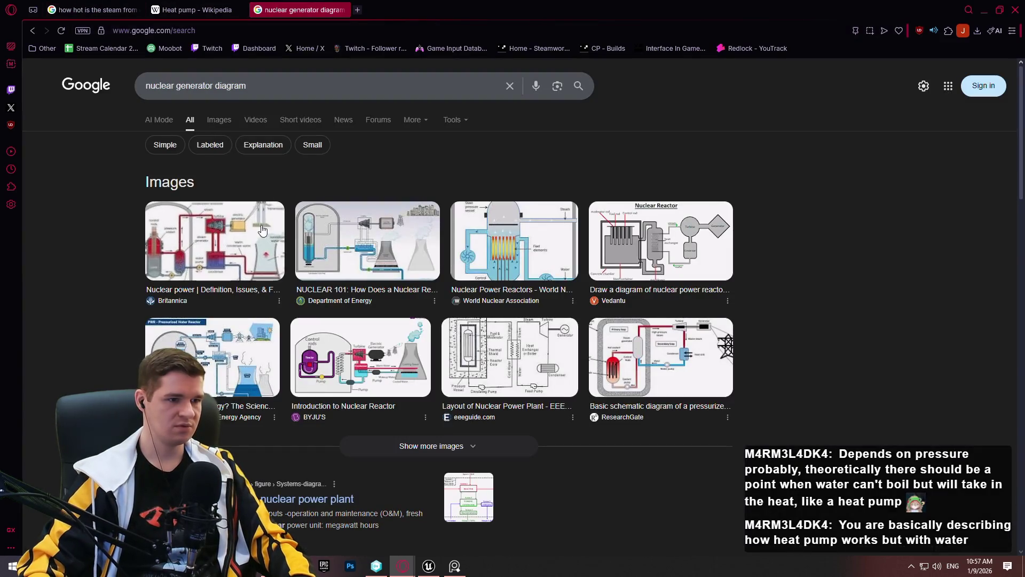
click(214, 240)
right_click(974, 331)
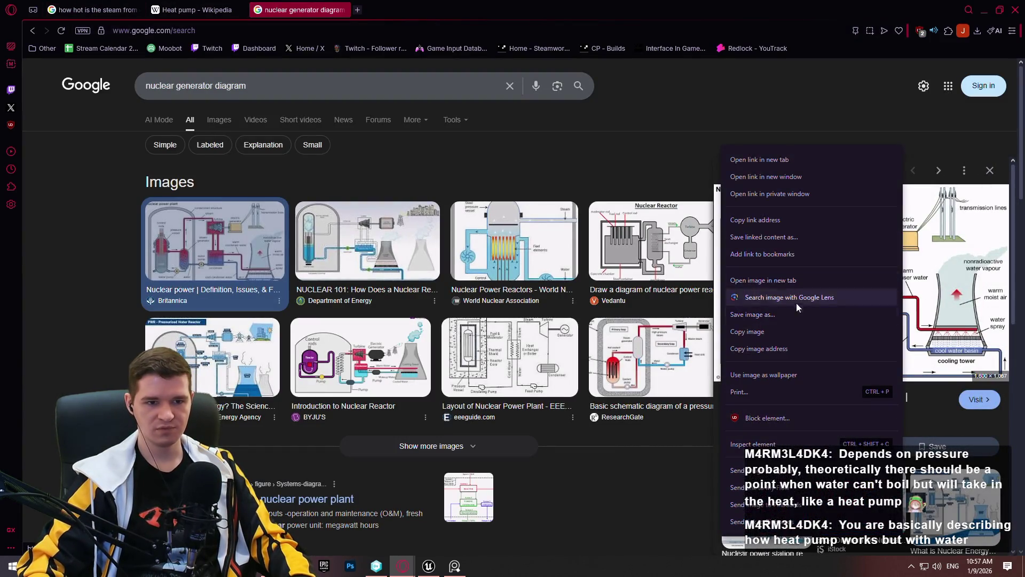
click(763, 280)
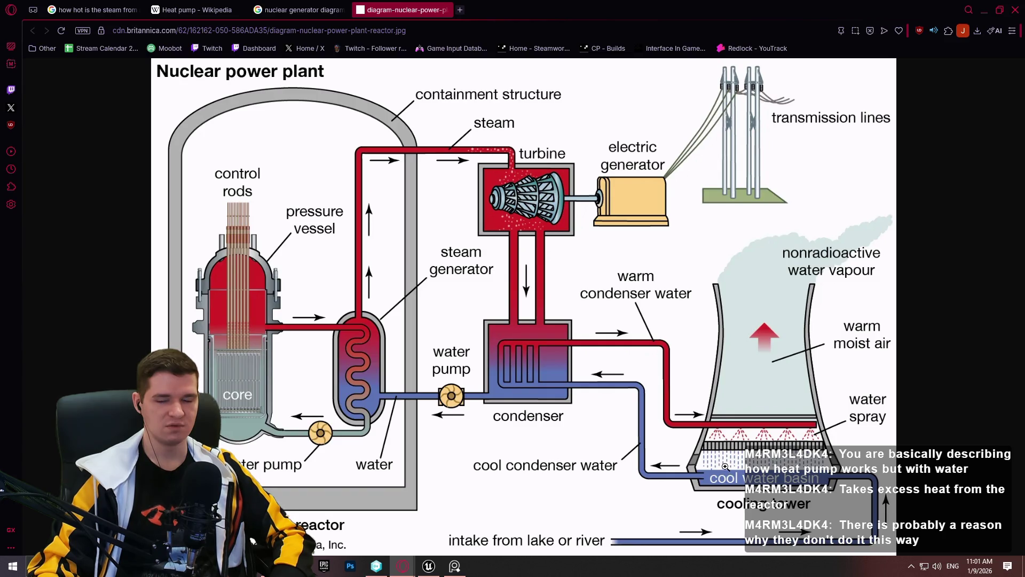
Compare the diagram results, diagram image and Heat pump tabs, then open a new Speed Dial tab.
click(314, 6)
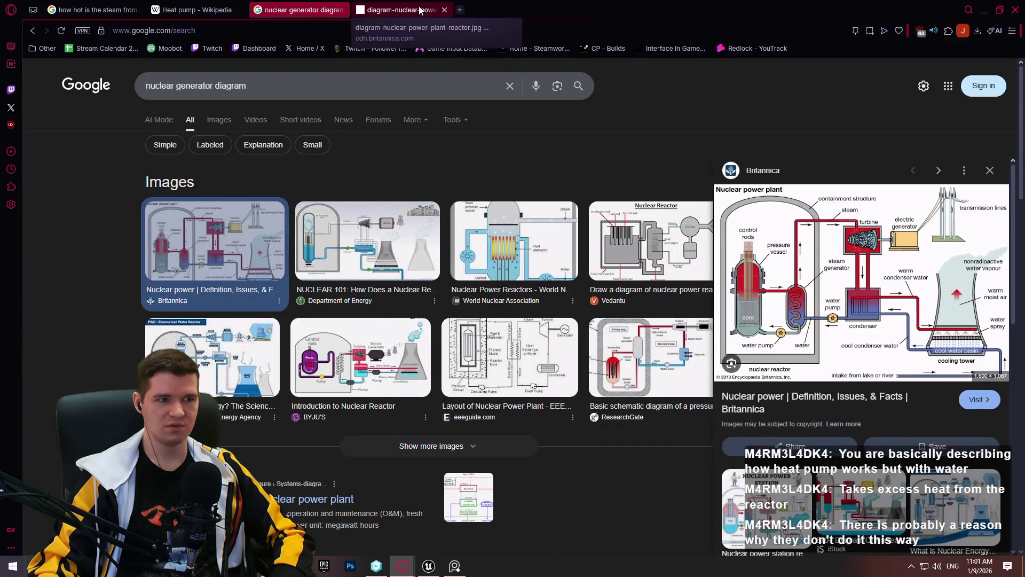
click(398, 9)
click(196, 9)
click(398, 10)
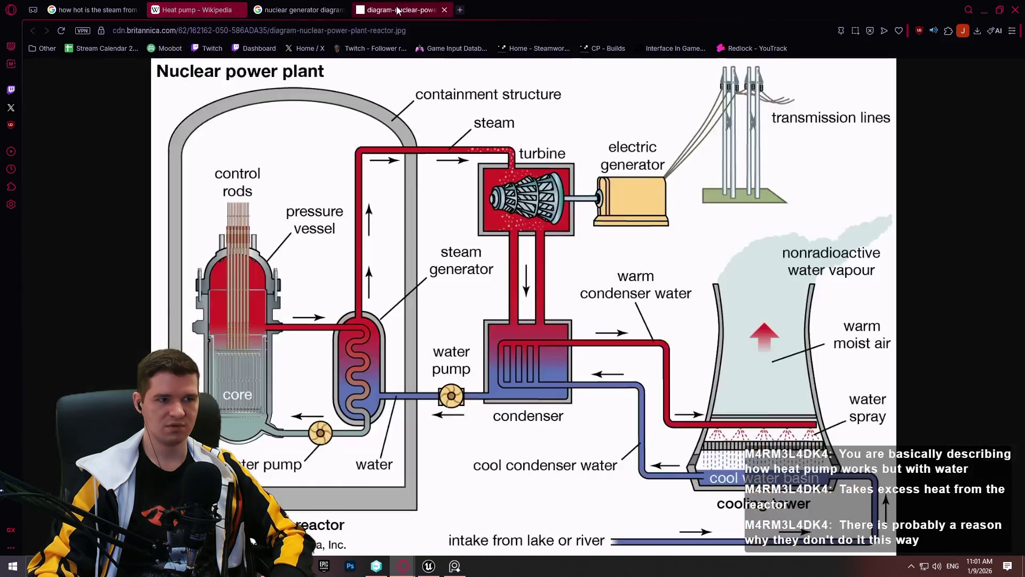
click(460, 10)
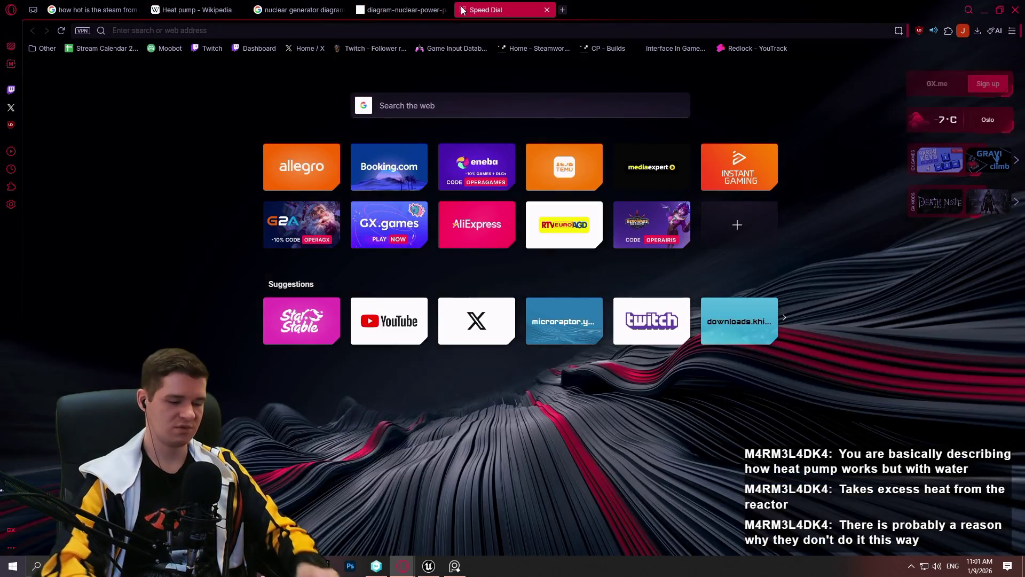
Search 'nuclear plant', open the Wikipedia Nuclear power plant article and go to its Systems section.
text(nuclear plant)
key(Return)
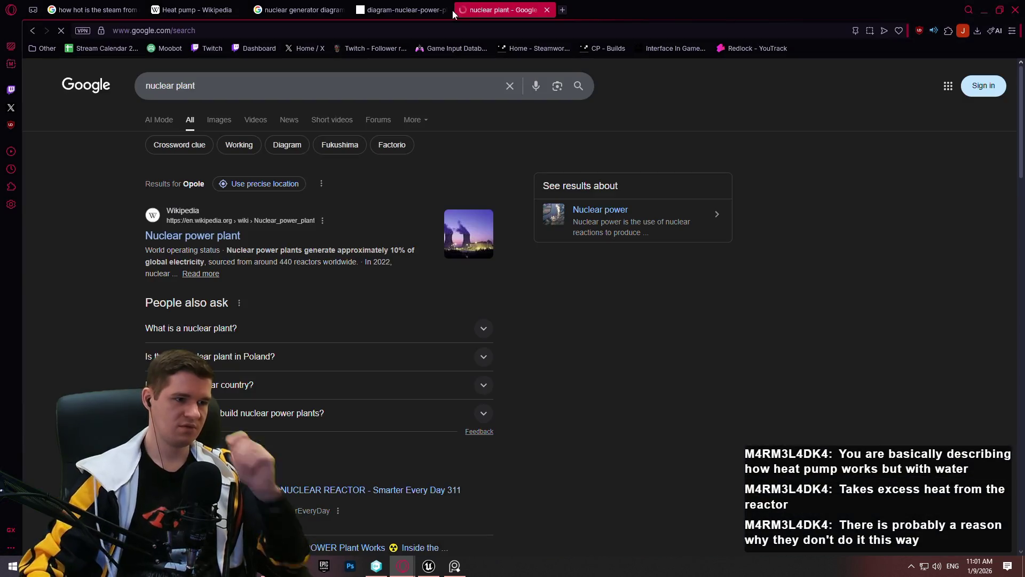
click(198, 234)
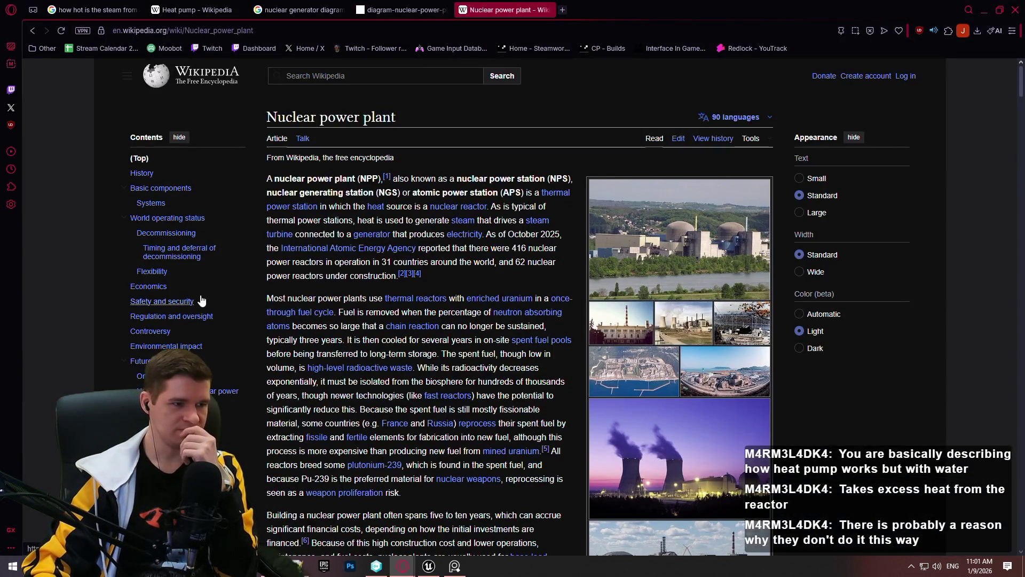
click(171, 205)
click(155, 198)
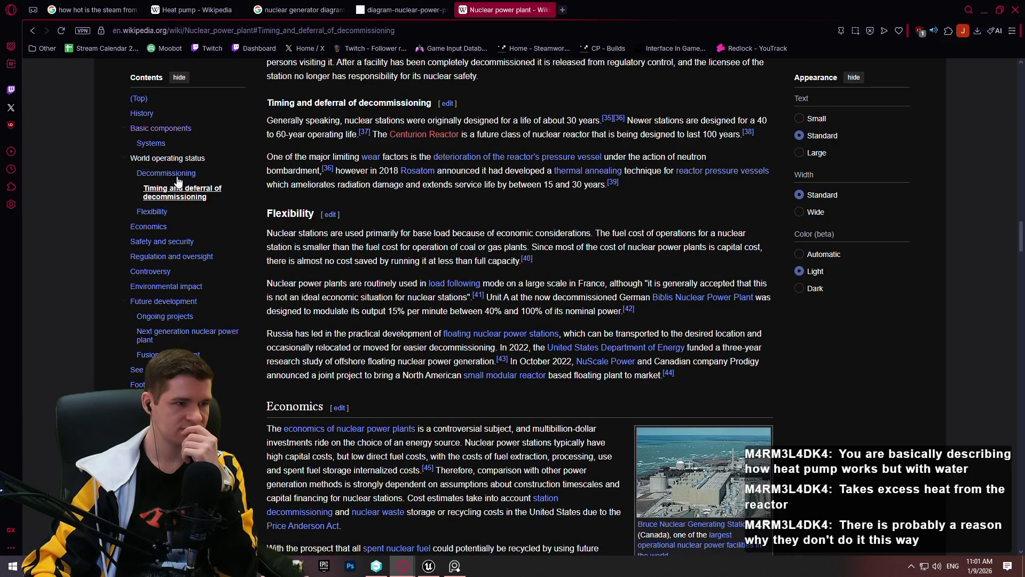
click(156, 146)
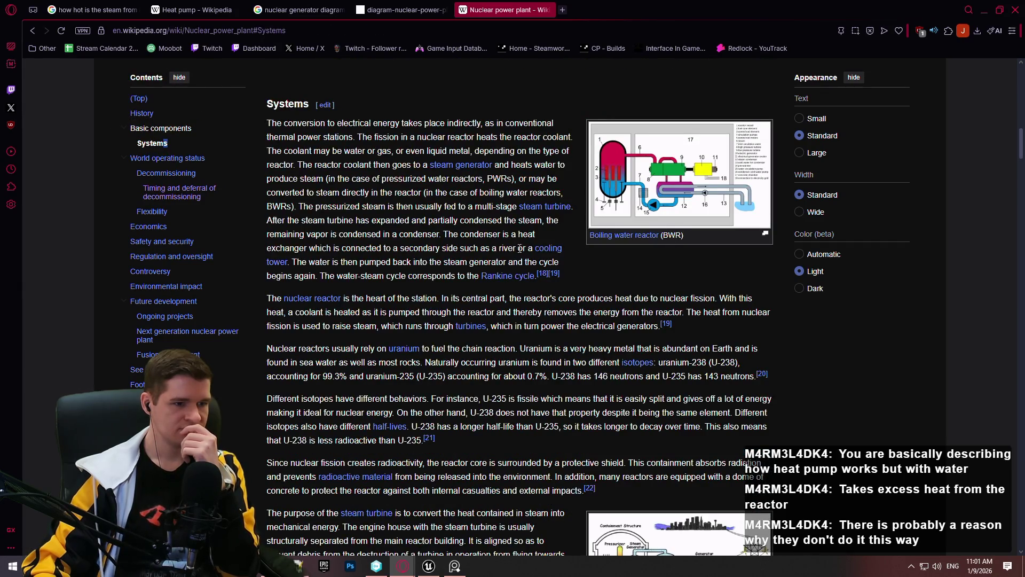
Read the Systems section and open the 'shell and tube heat exchanger' link in a new tab.
scroll(507, 233, down, 3)
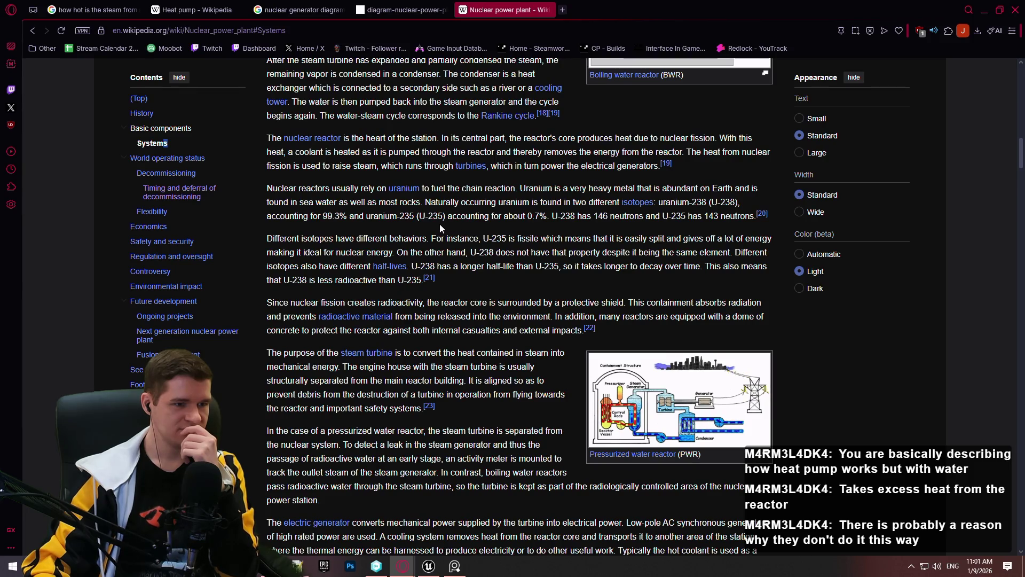
scroll(436, 235, down, 4)
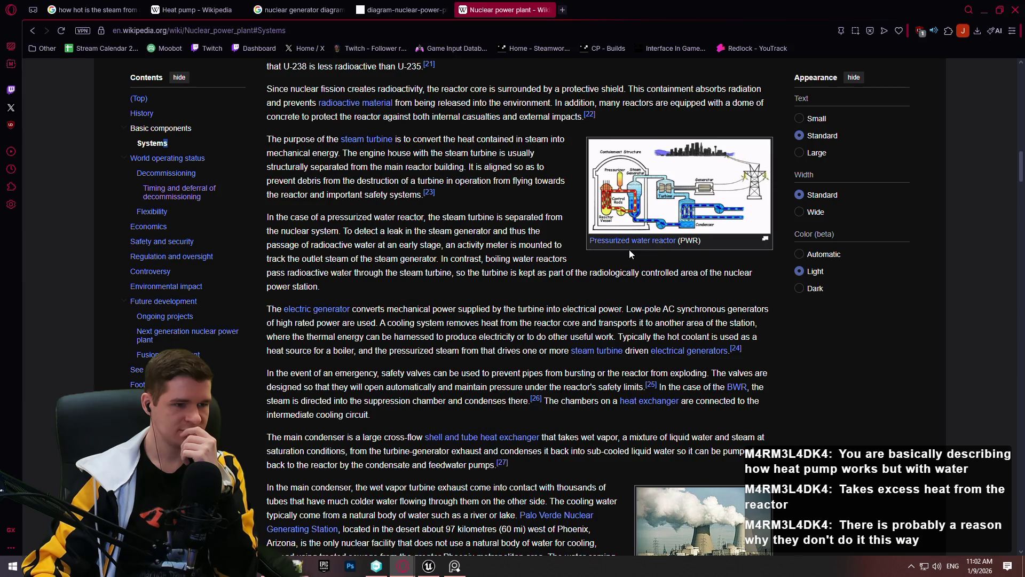
scroll(623, 248, down, 5)
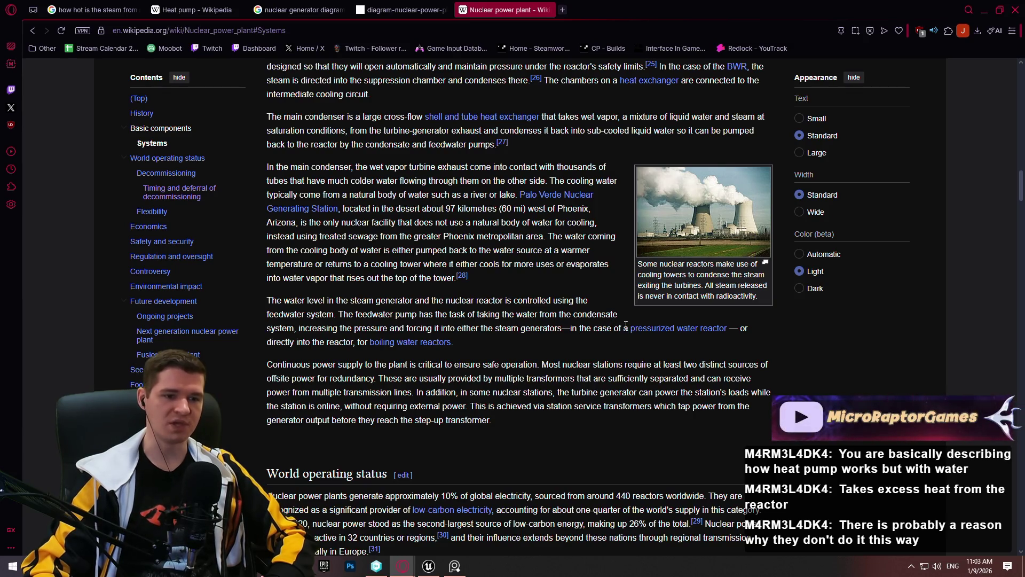
drag(624, 328, 683, 328)
click(662, 348)
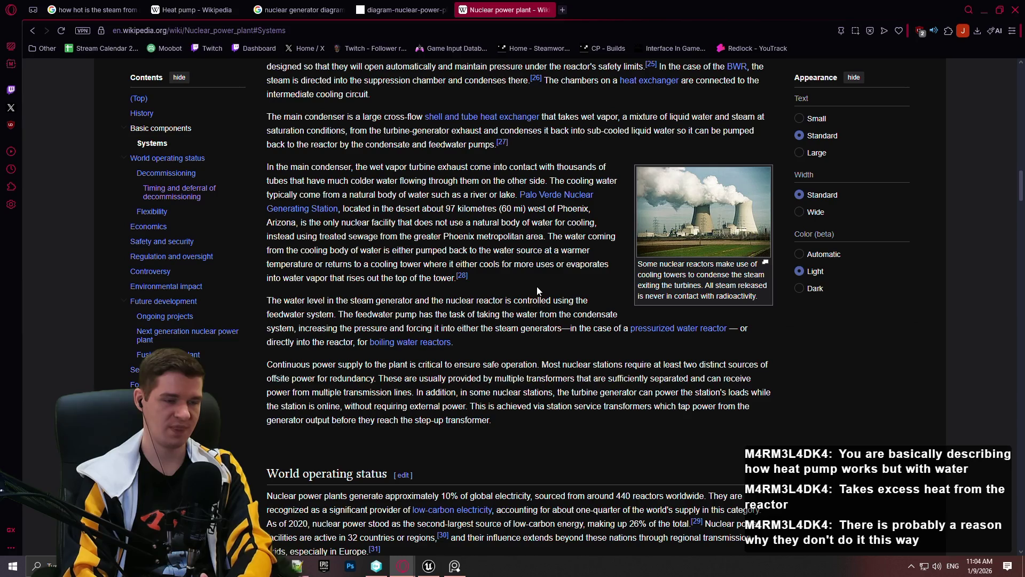
middle_click(483, 116)
scroll(620, 231, down, 3)
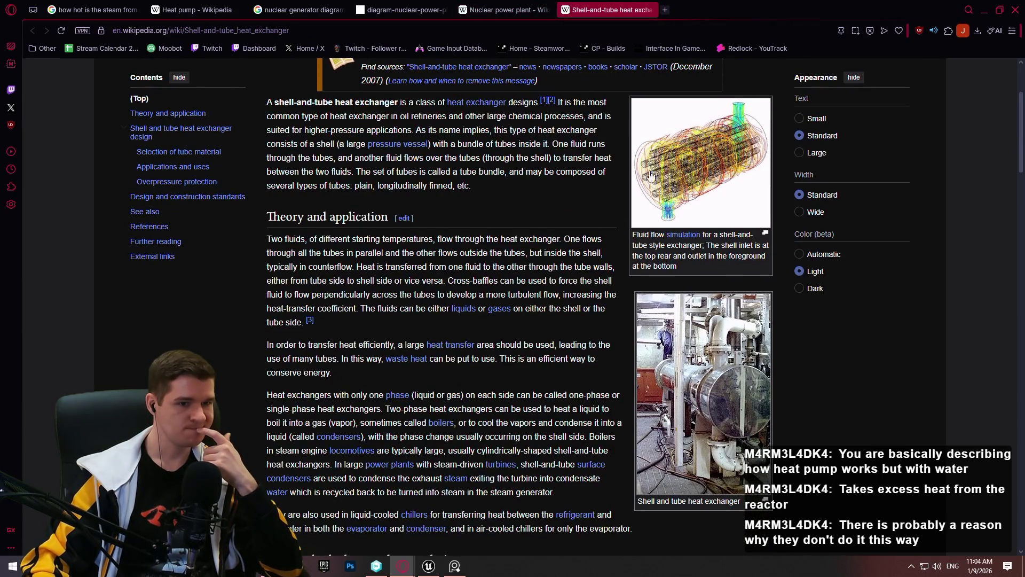
click(724, 170)
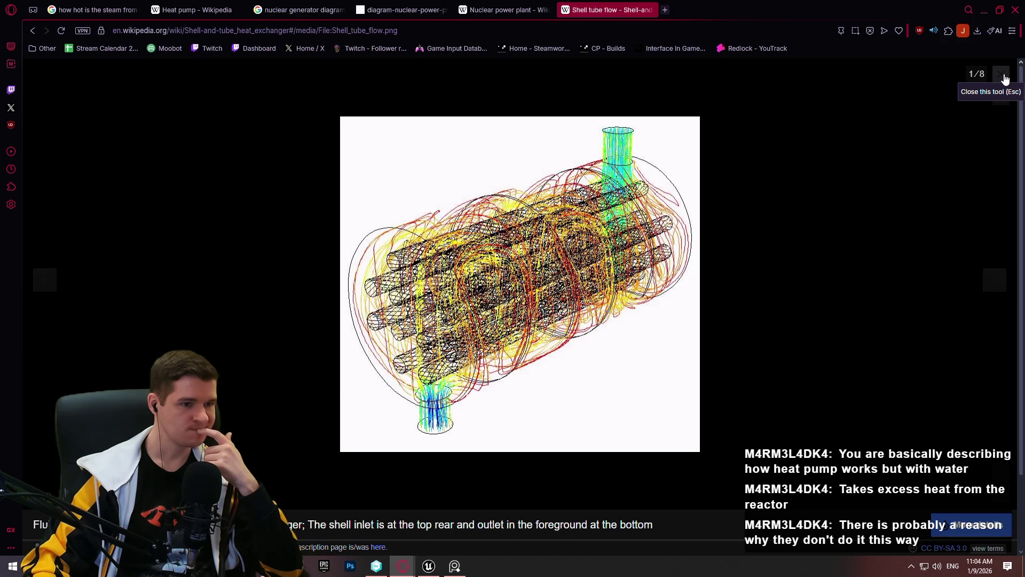
click(1005, 79)
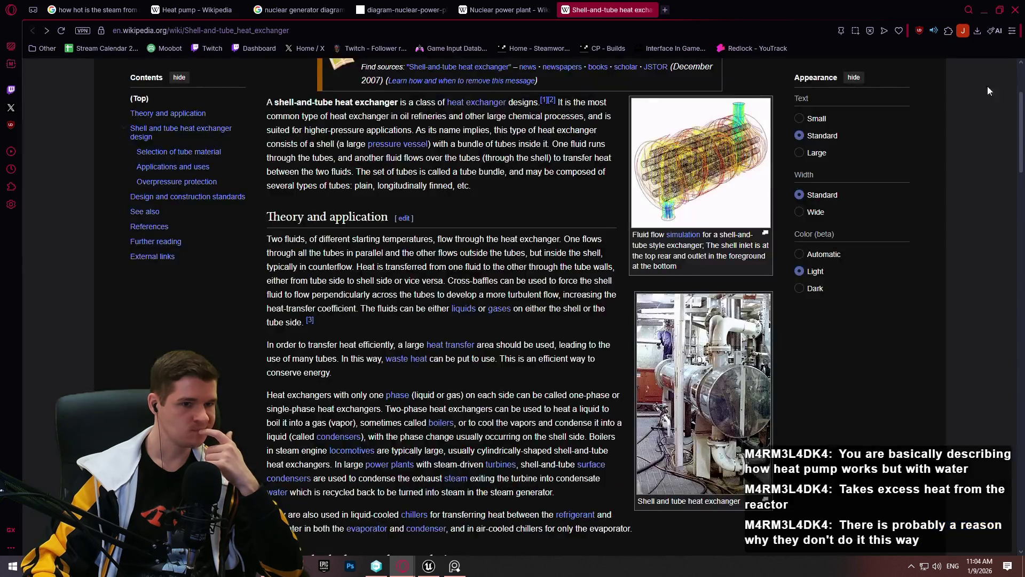
scroll(957, 355, down, 7)
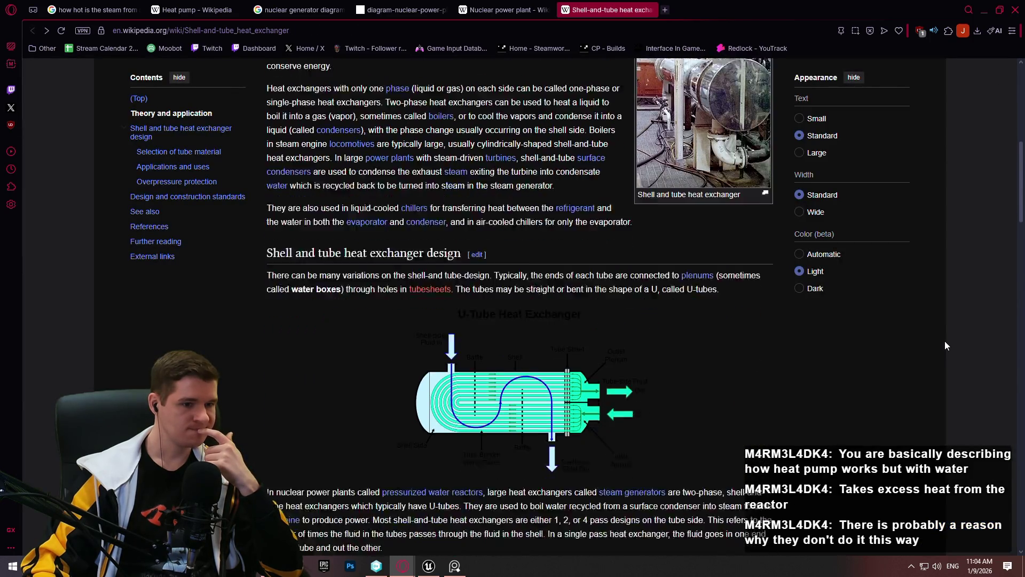
click(468, 351)
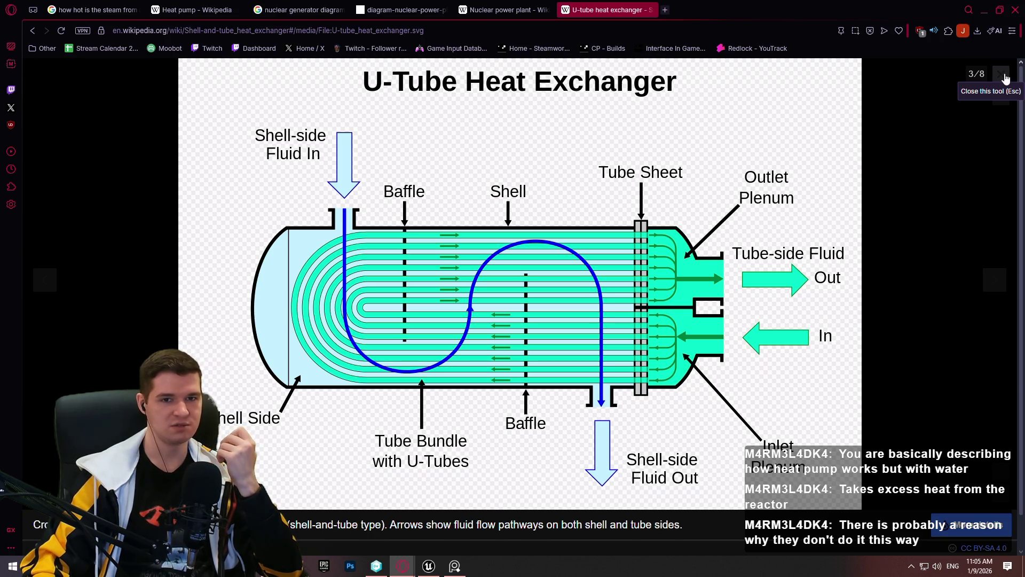
click(1002, 75)
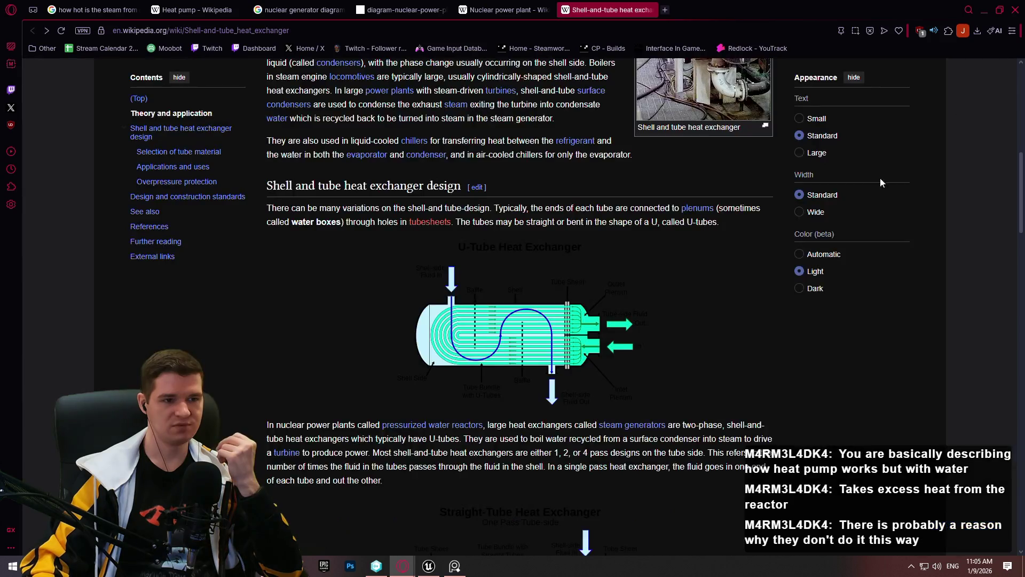